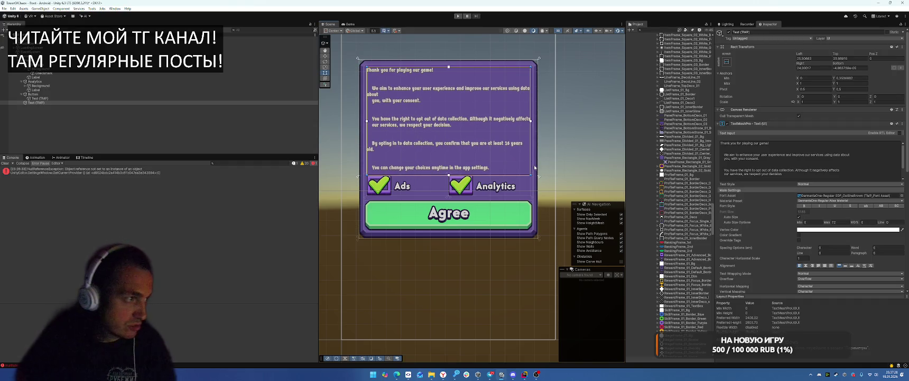
Step: Centre-align the consent dialog's body text in the TextMeshPro Inspector
click(735, 155)
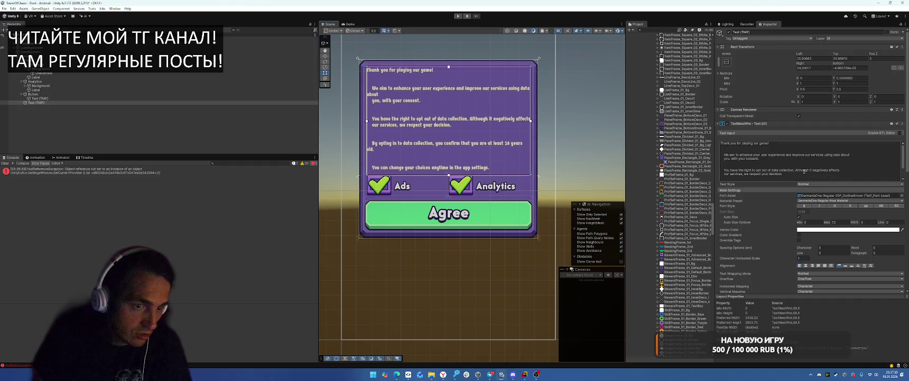
scroll(804, 171, down, 2)
click(805, 266)
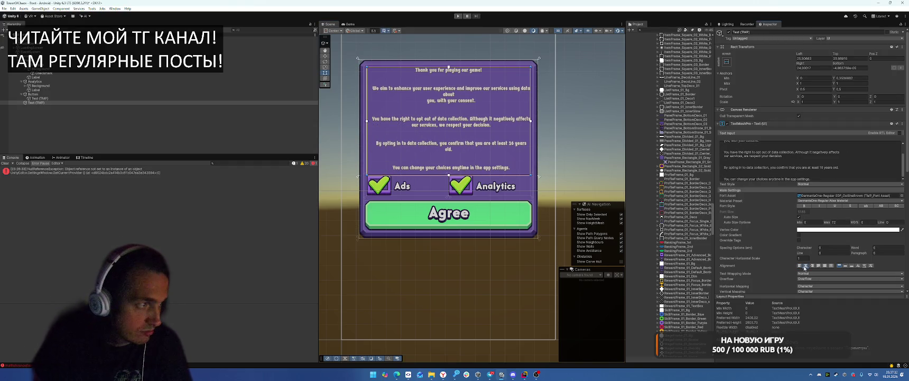
Step: Delete the blank lines in the text, the space before 'We aim' and the break before 'you, with your consent'
click(772, 149)
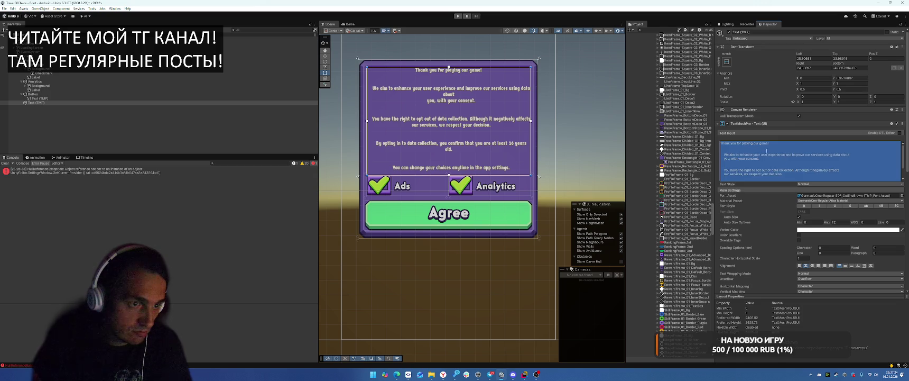
click(779, 153)
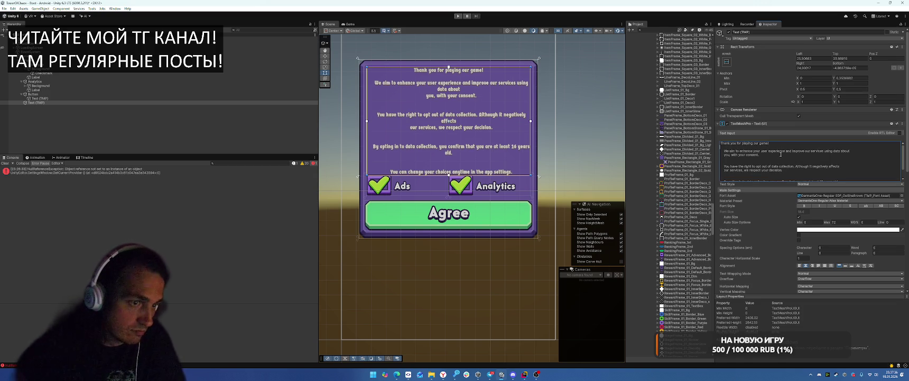
key(BackSpace)
key(BackSpace)
key(BackSpace)
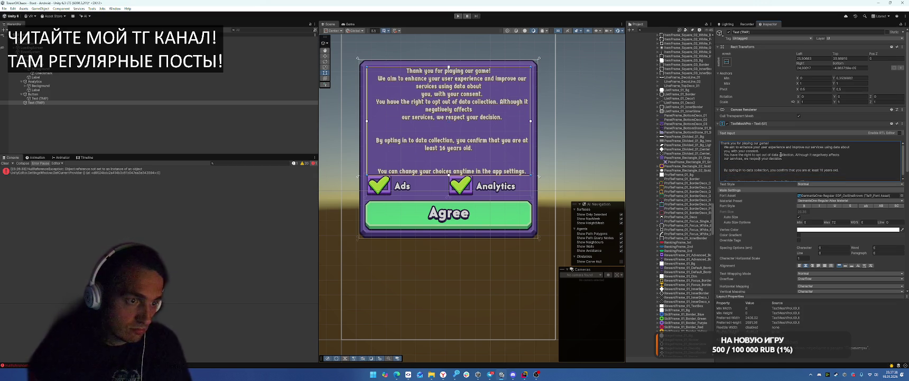
key(BackSpace)
key(BackSpace)
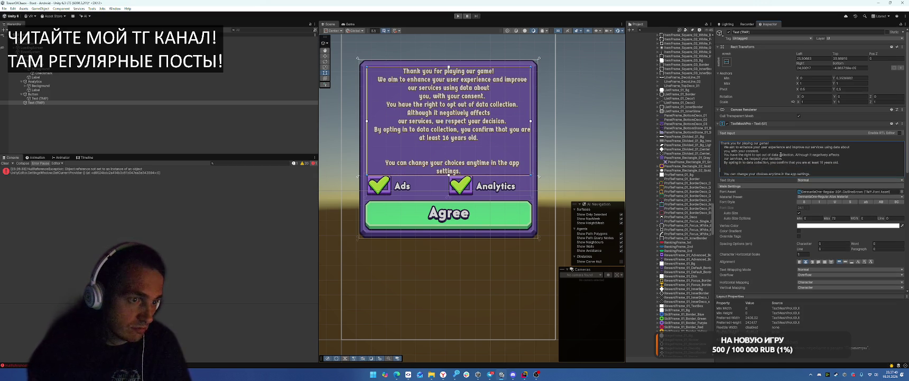
key(BackSpace)
key(BackSpace)
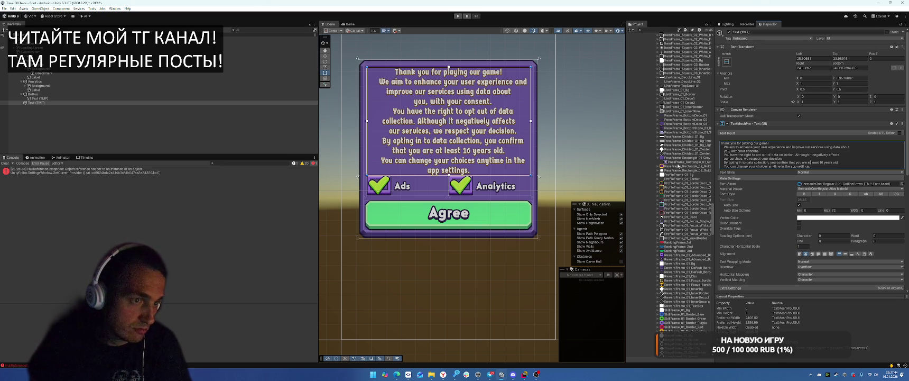
key(BackSpace)
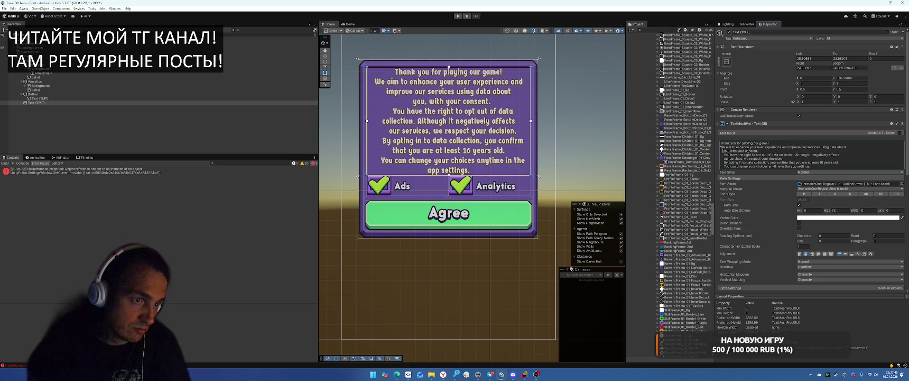
key(BackSpace)
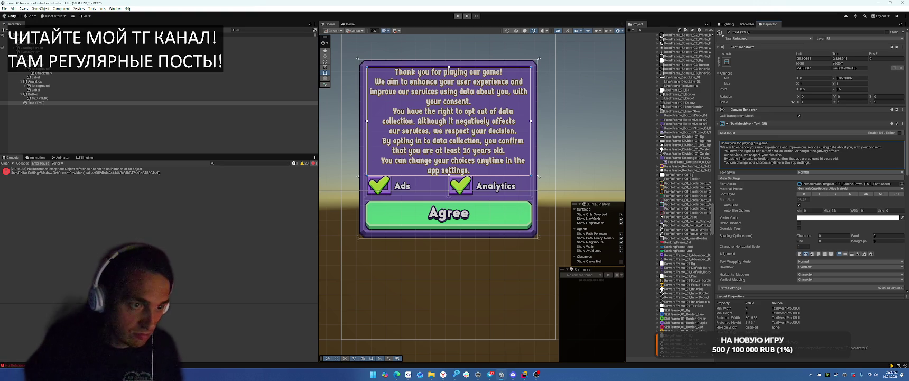
Step: Strip leading spaces, rejoin broken lines, and add one blank line after the thank-you line
key(BackSpace)
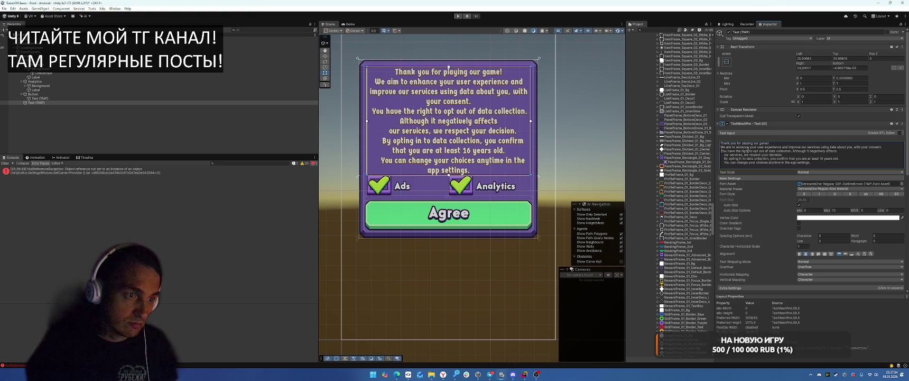
key(Return)
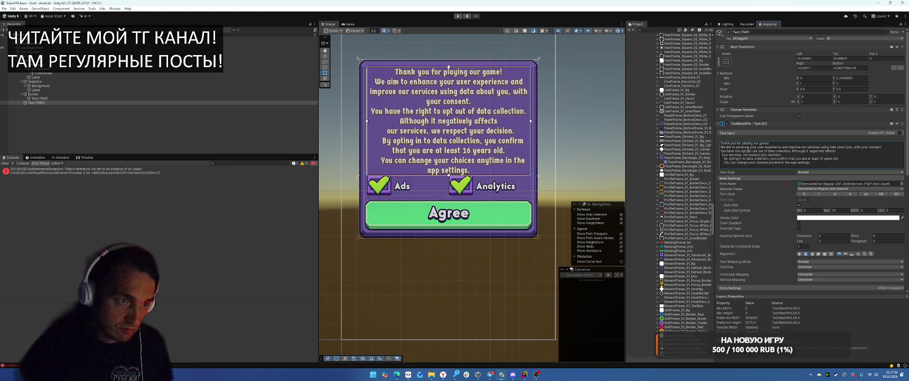
key(BackSpace)
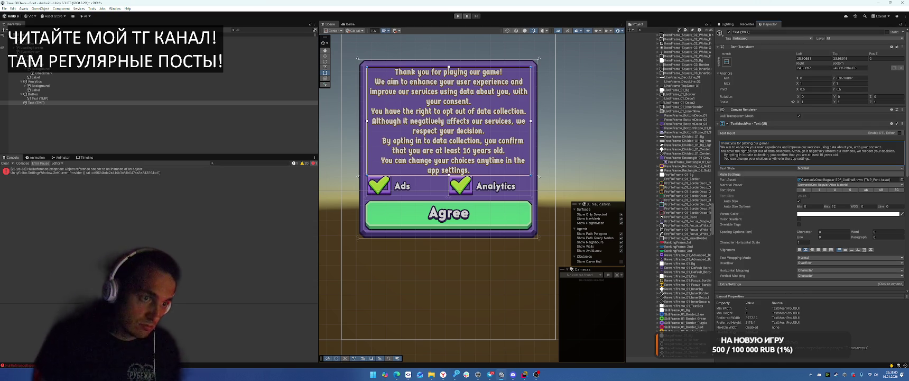
key(BackSpace)
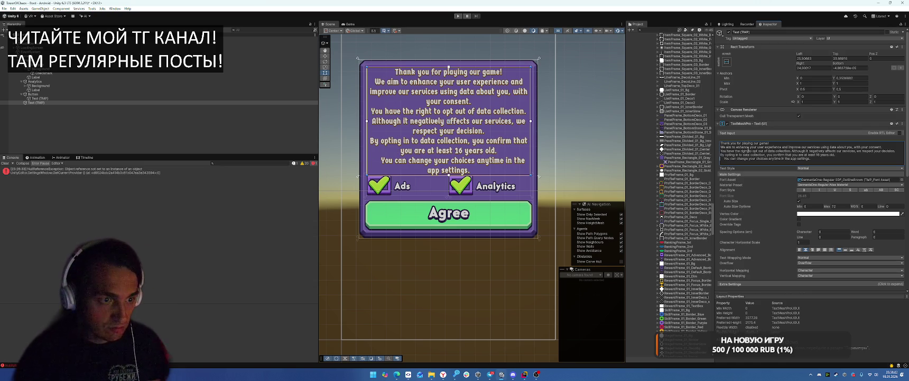
key(BackSpace)
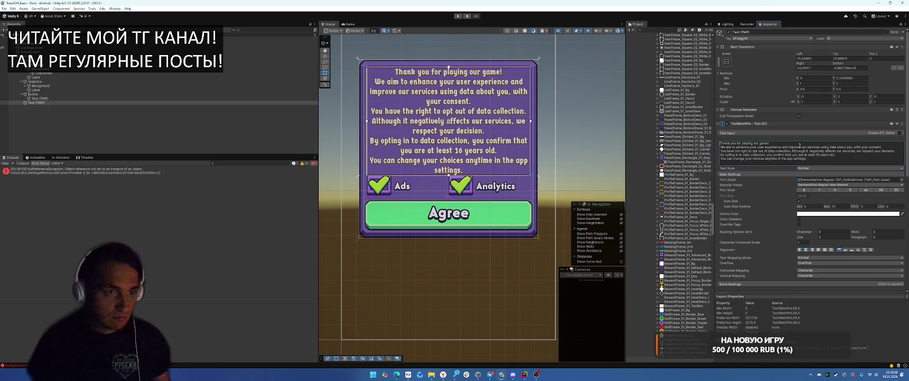
key(Return)
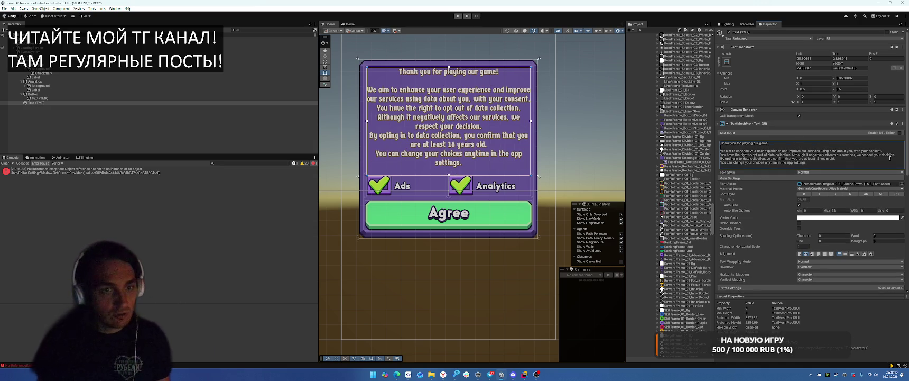
Step: Switch the consent dialog's Text (TMP) to left alignment
click(800, 254)
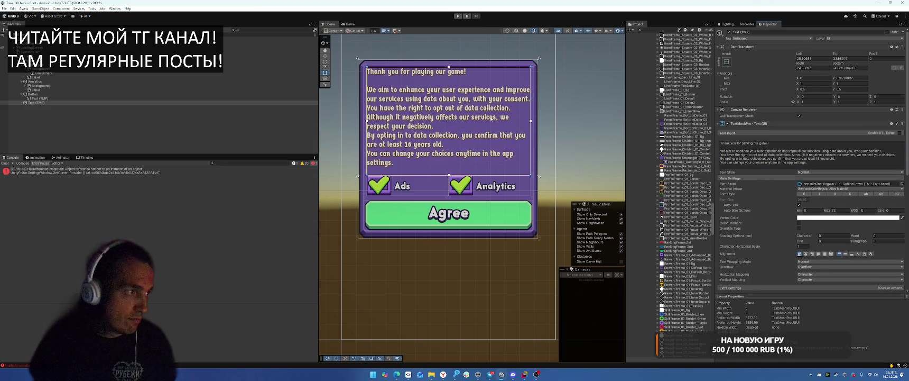
click(543, 162)
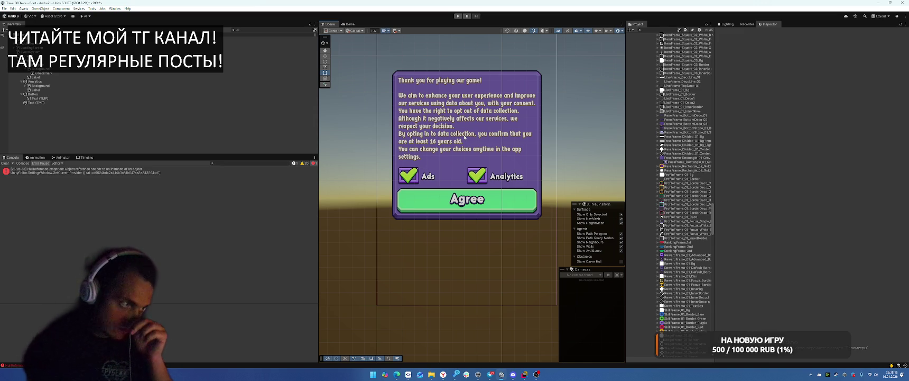
click(98, 102)
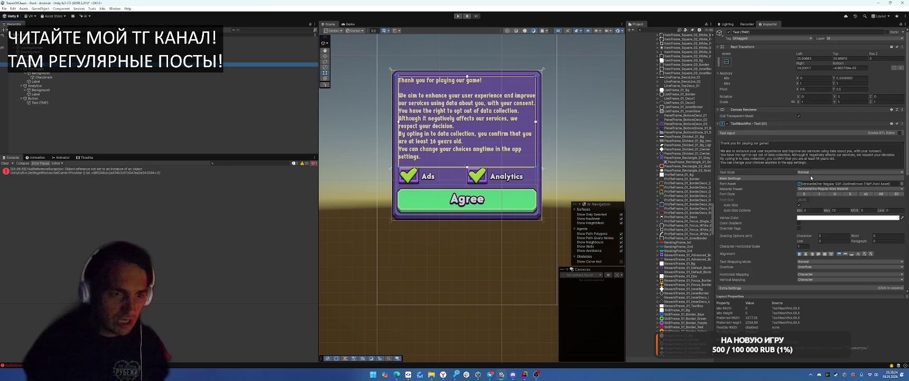
Step: Drag the Button object into the Consent Window's Ok Button field on Consent
scroll(809, 159, down, 3)
click(58, 56)
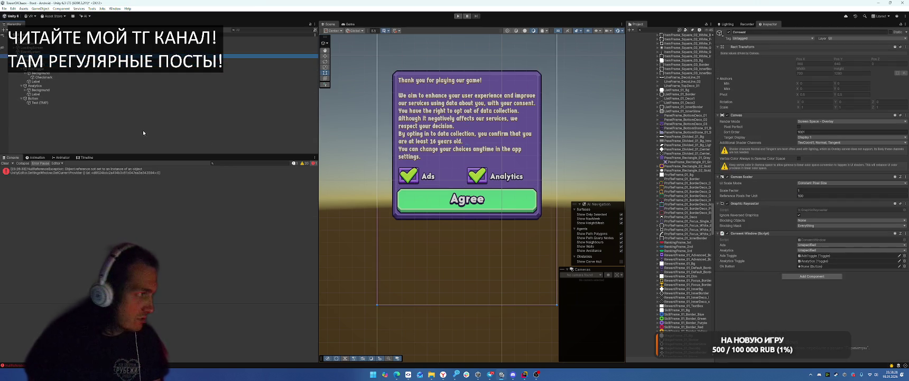
mouse_move(36, 99)
mouse_down()
mouse_move(634, 238)
mouse_move(814, 267)
mouse_up()
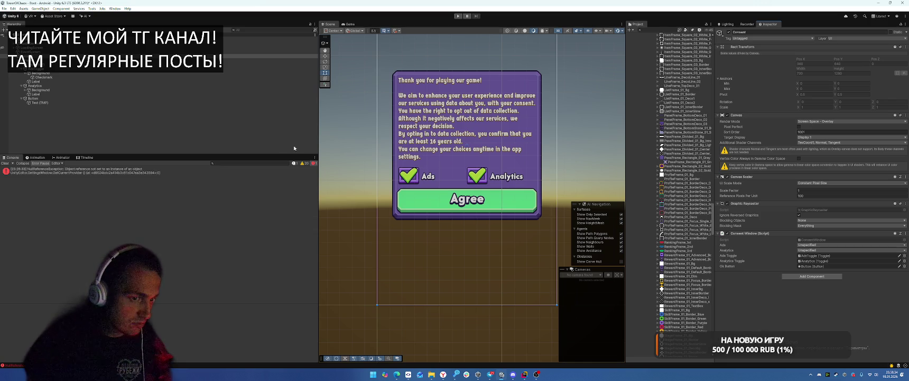
Step: In Rider, go to the consent window's Show method at line 43
click(524, 373)
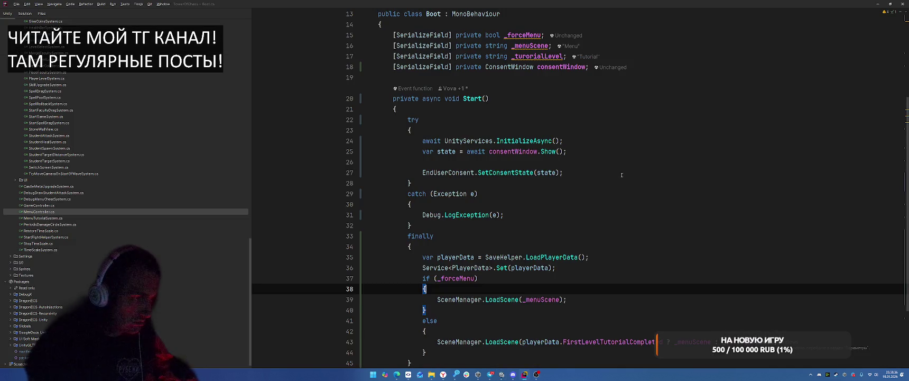
click(668, 161)
scroll(581, 174, up, 4)
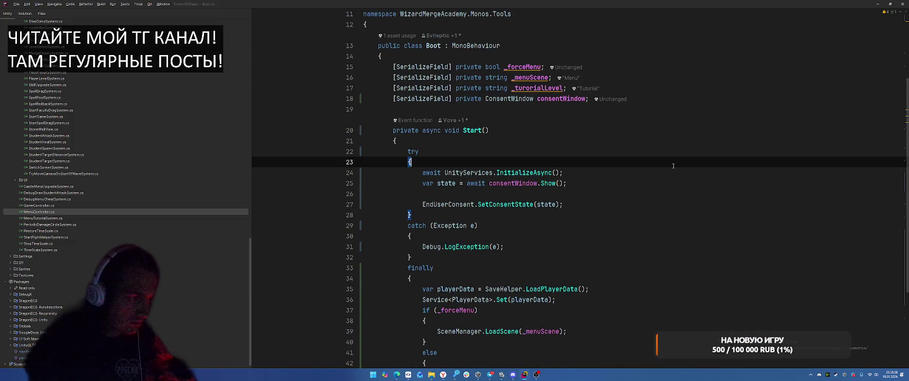
click(544, 191)
ctrl+click(544, 185)
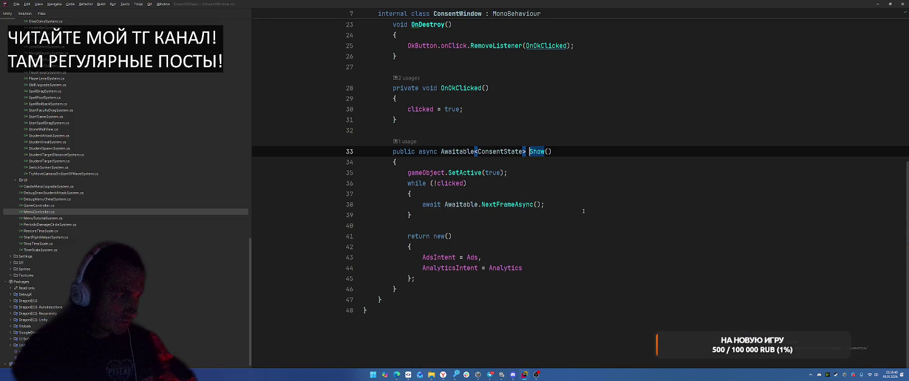
click(564, 259)
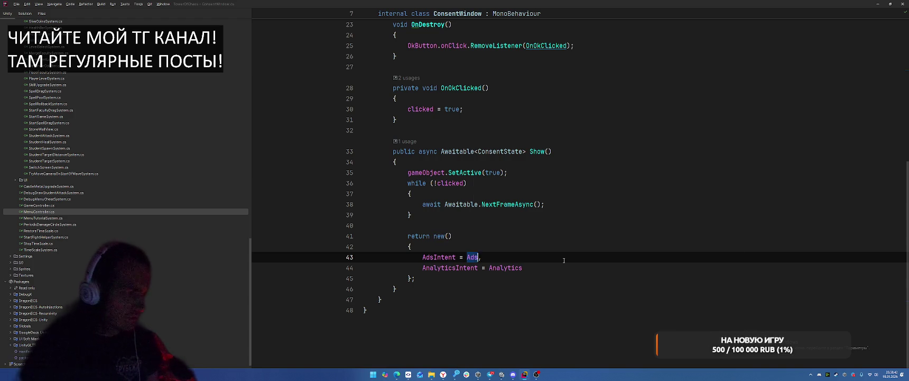
key(ctrl+space)
key(Escape)
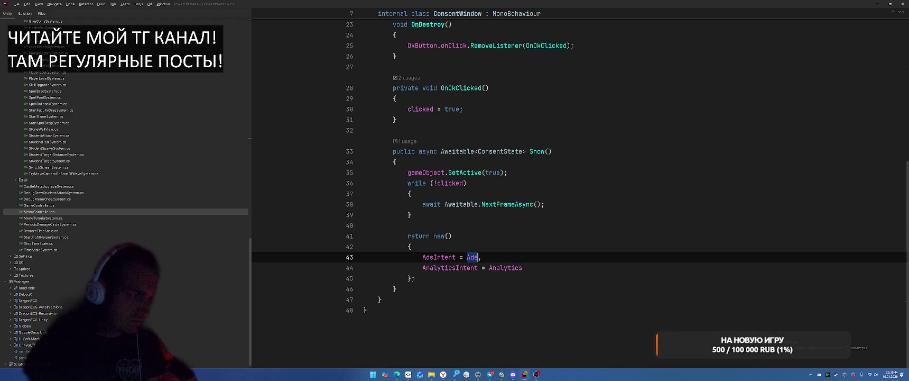
Step: Make line 43 read AdsToggle.isOn ? ConsentStatus.Granted : ConsentStatus.Denied
scroll(635, 200, up, 3)
scroll(635, 200, down, 3)
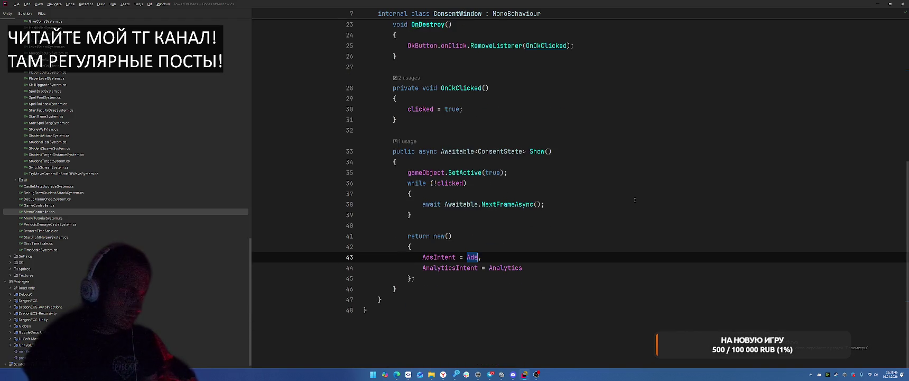
scroll(634, 200, up, 7)
double_click(461, 141)
scroll(595, 201, down, 2)
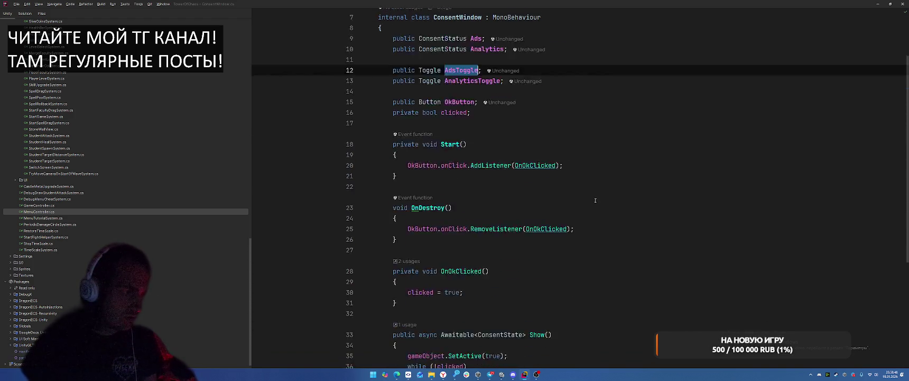
key(ctrl+c)
scroll(595, 200, down, 5)
double_click(471, 257)
key(ctrl+v)
text(.i)
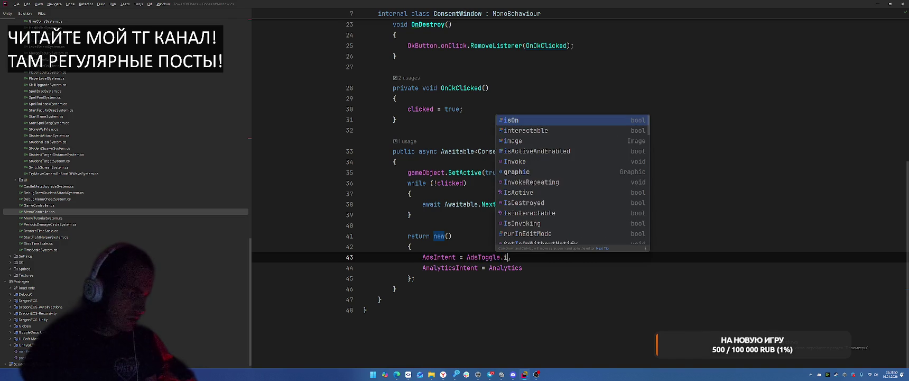
key(Return)
text(?)
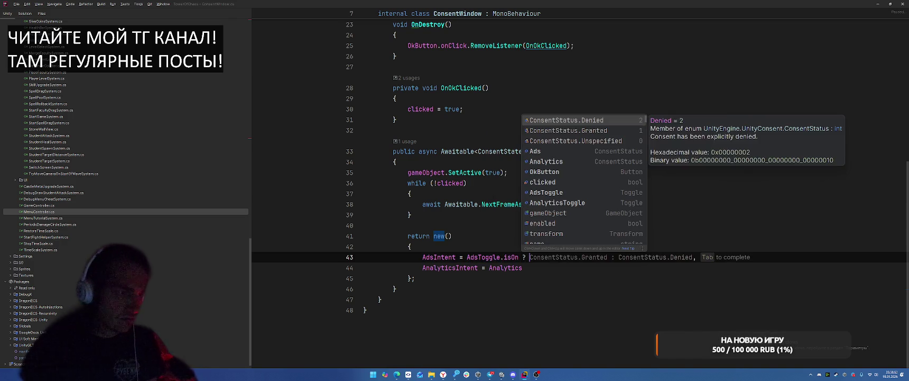
key(Tab)
Step: Make line 44 AnalyticsToggle.isOn ? ConsentStatus.Granted : ConsentStatus.Denied, then return to Unity
double_click(505, 267)
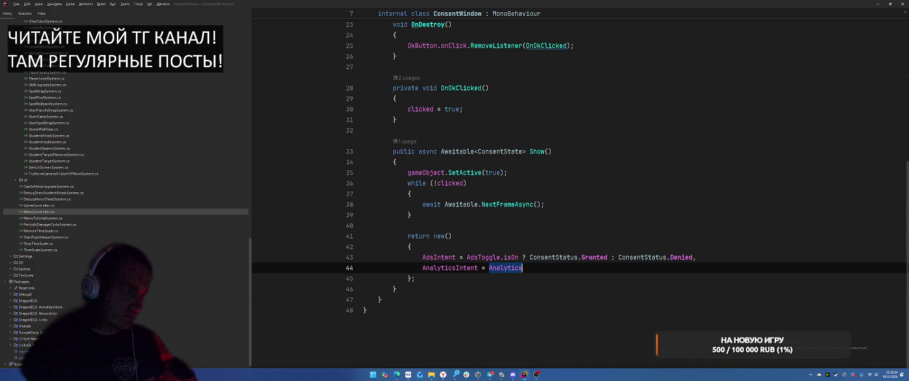
key(ctrl+space)
key(Down)
key(Down)
key(Return)
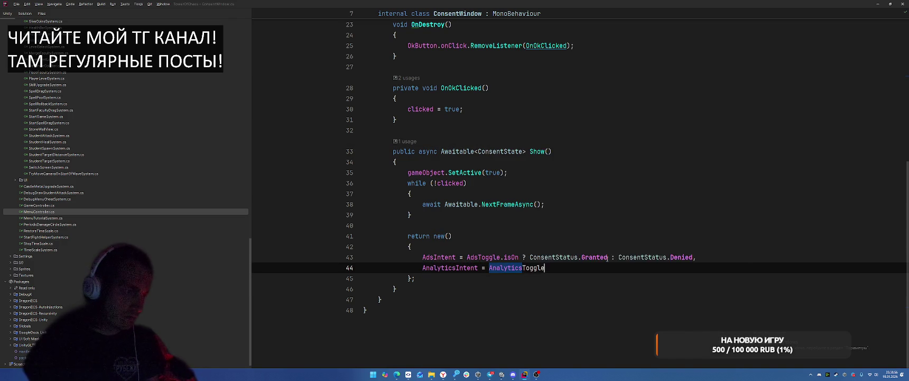
text(.i)
key(Return)
key(Tab)
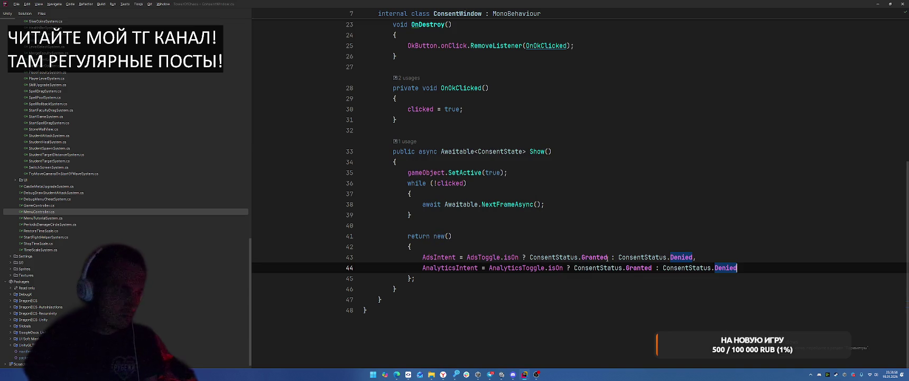
key(alt+Tab)
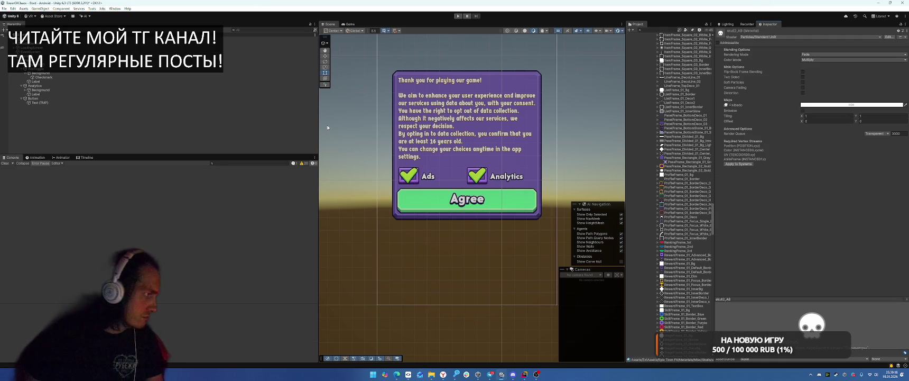
Step: Delete the 'Although…' sentence and add blank lines after the opt-out and age sentences
click(139, 64)
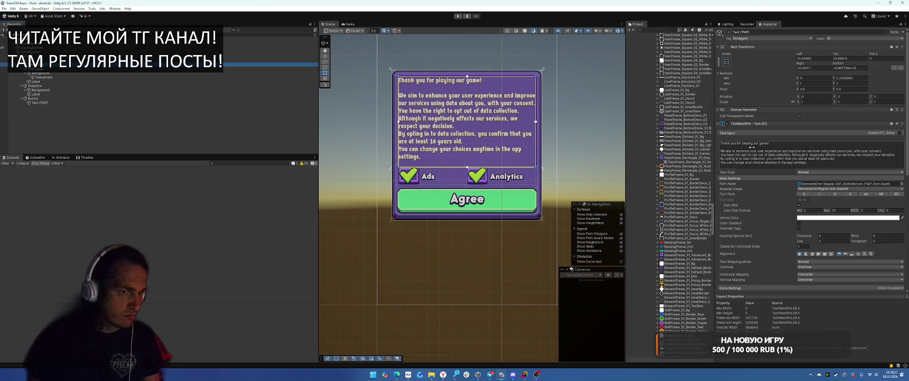
click(818, 155)
click(895, 151)
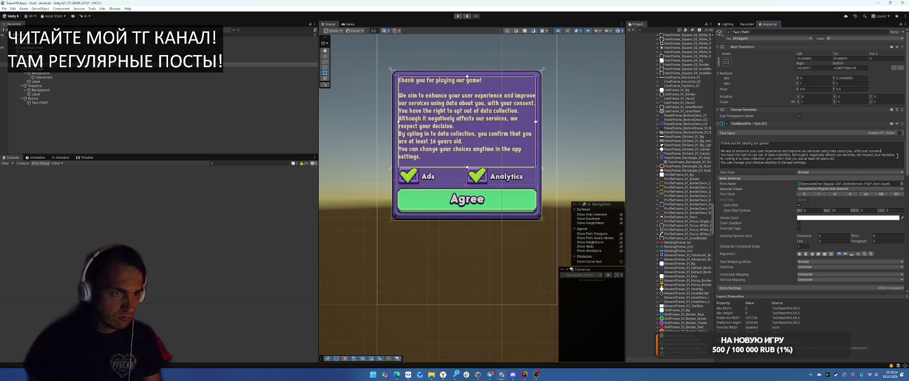
drag(897, 157, 790, 156)
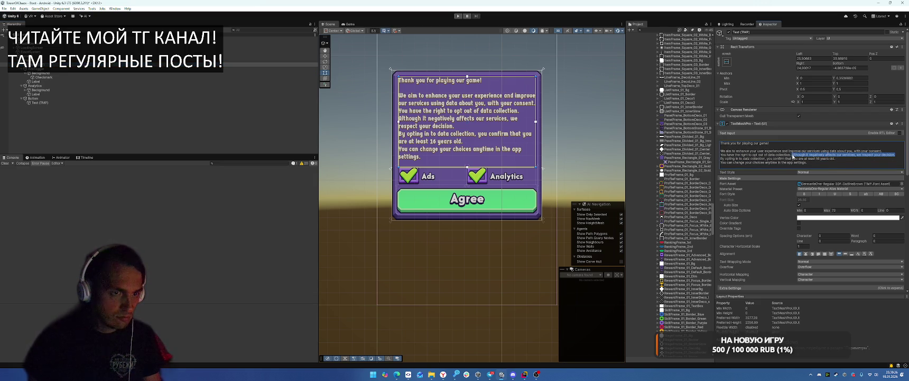
key(BackSpace)
key(Return)
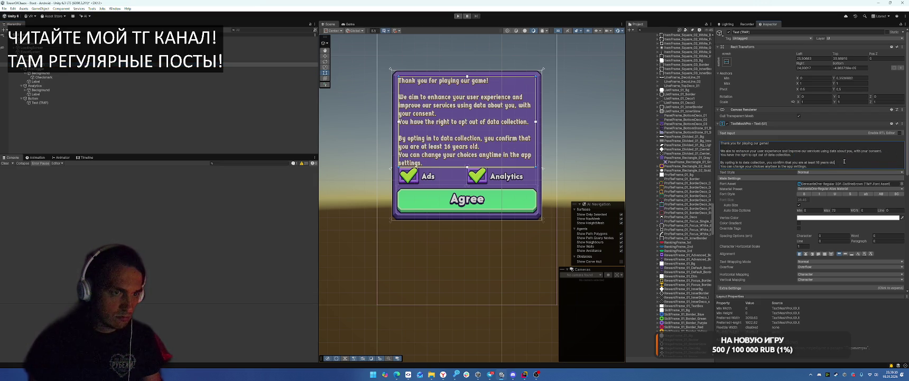
key(Return)
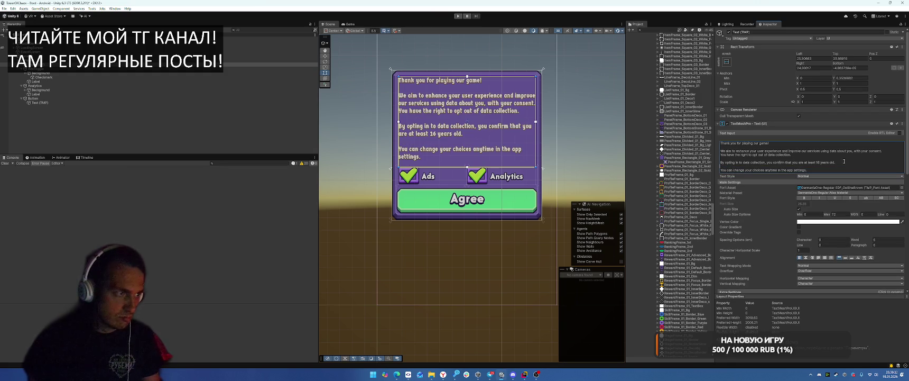
Step: Remove the final period after 'settings' and trial other font variants, keeping OutlineBrown
scroll(844, 161, down, 3)
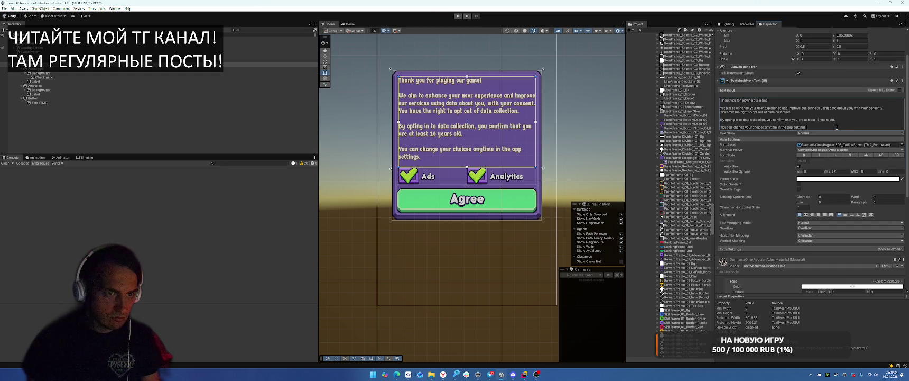
key(BackSpace)
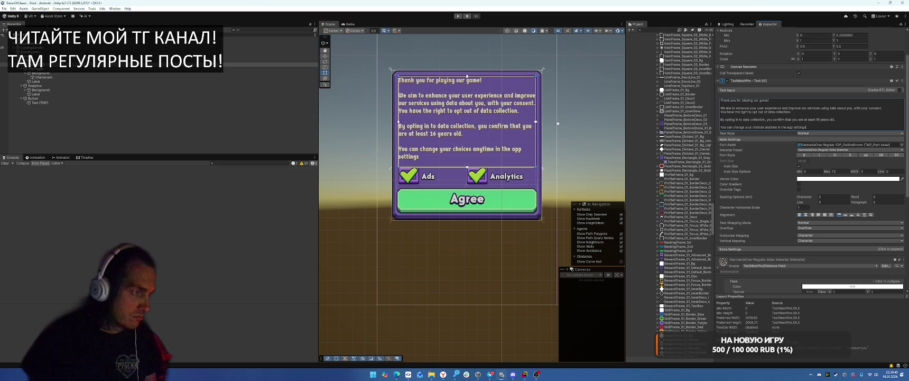
click(828, 145)
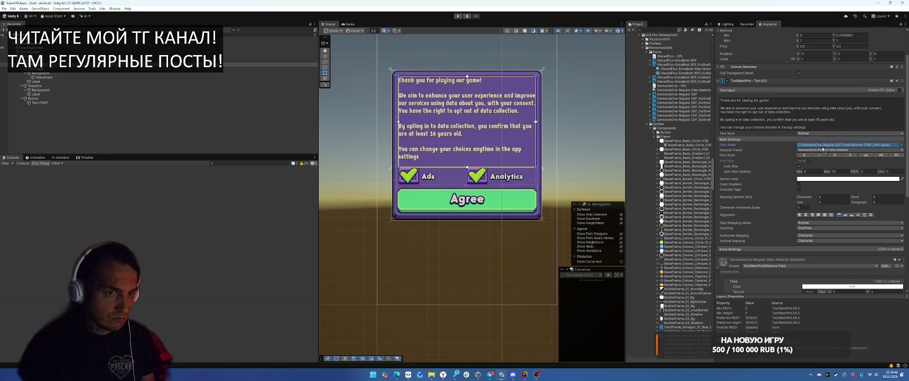
drag(687, 111, 828, 145)
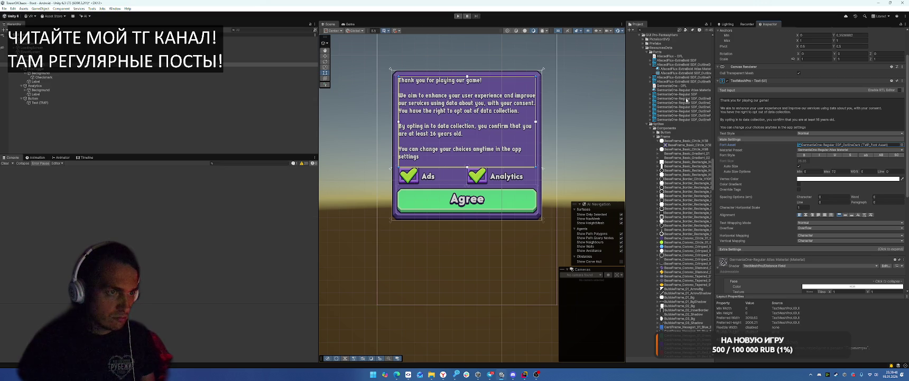
drag(685, 106, 828, 145)
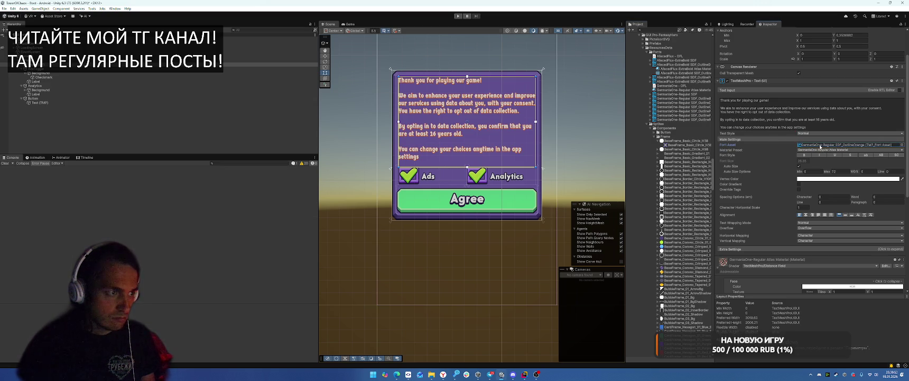
click(820, 147)
click(782, 134)
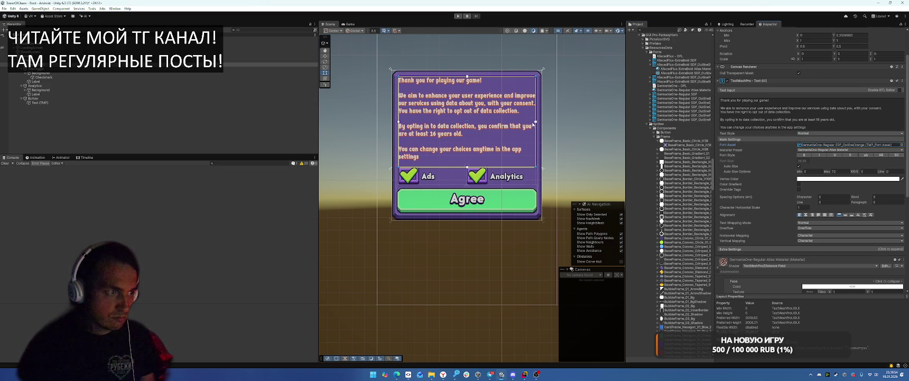
drag(688, 98, 828, 145)
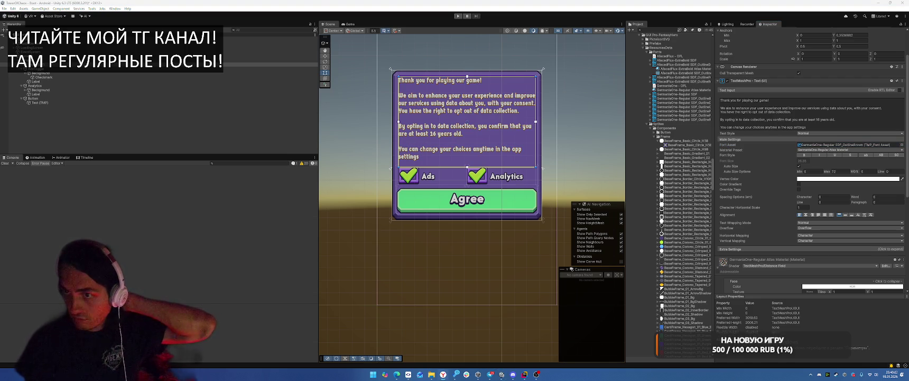
Step: Deactivate the Consent object with Alt+Shift+A
click(56, 119)
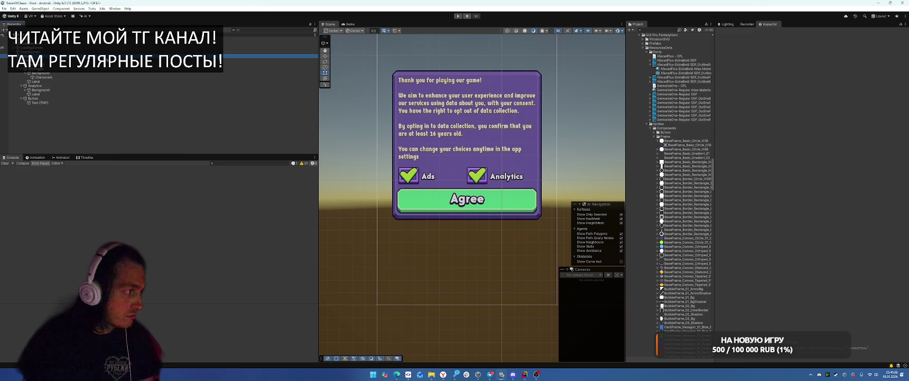
click(32, 38)
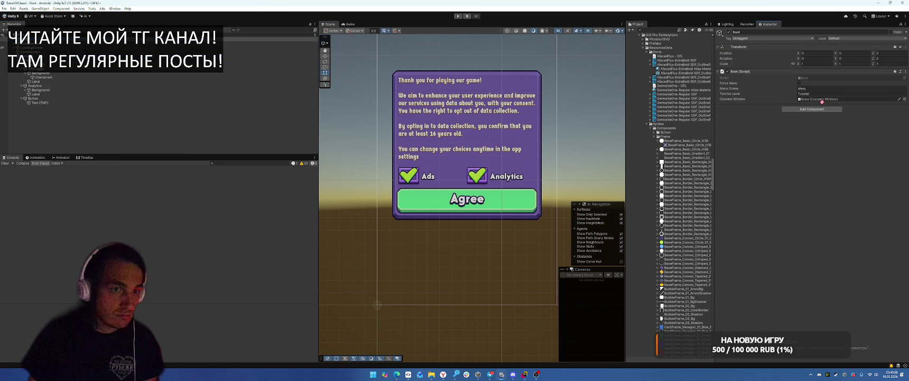
click(32, 56)
key(alt+shift+a)
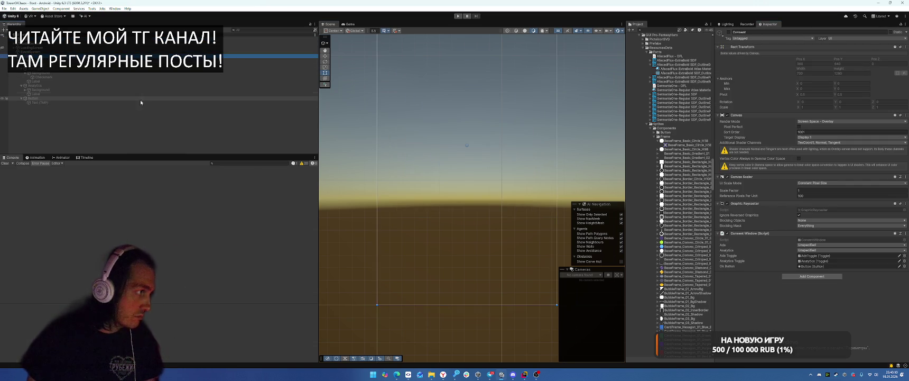
Step: Open Boot.cs in Rider and insert empty lines after the services initialisation
click(523, 375)
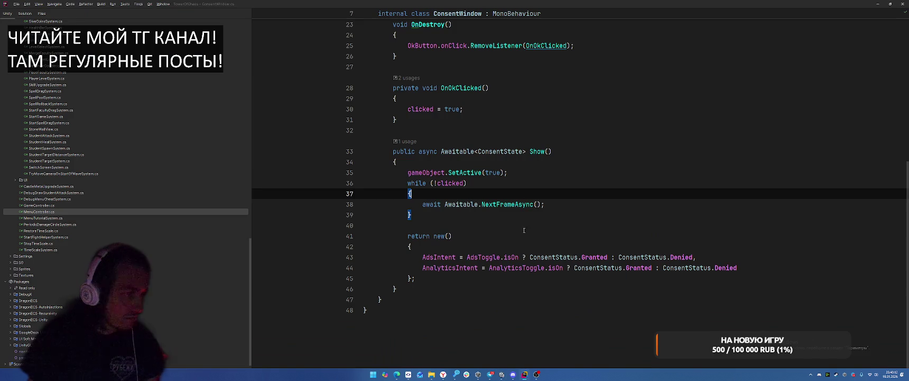
scroll(612, 168, up, 5)
key(ctrl+Tab)
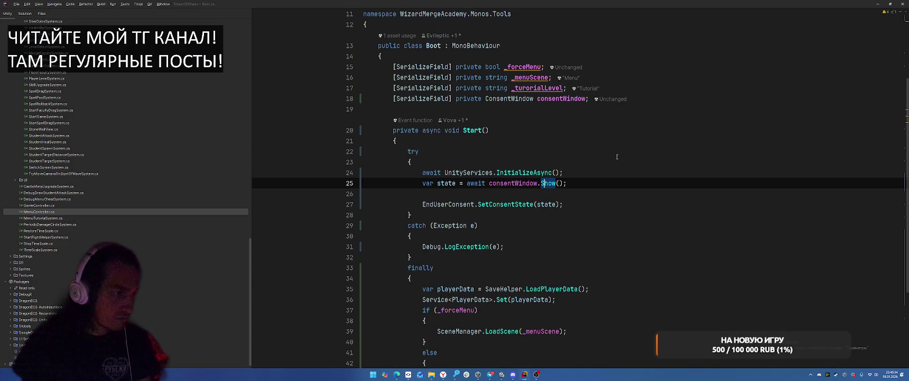
click(628, 170)
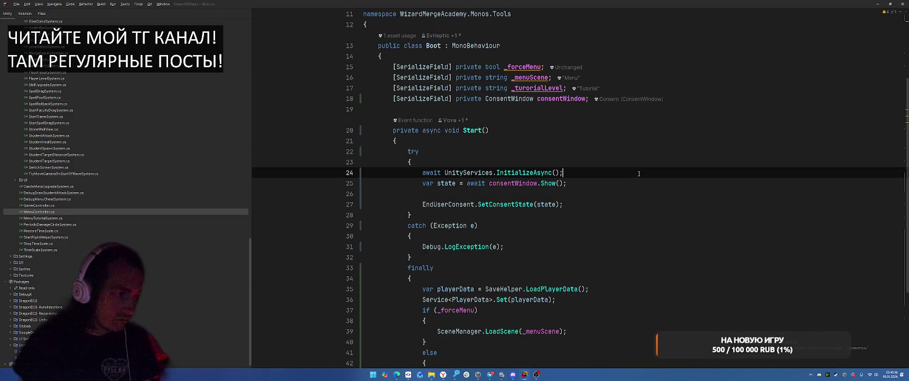
key(Return)
key(Return)
key(Up)
Step: Declare var consentState = EndUserConsent.GetConsentState() in Start
text(E)
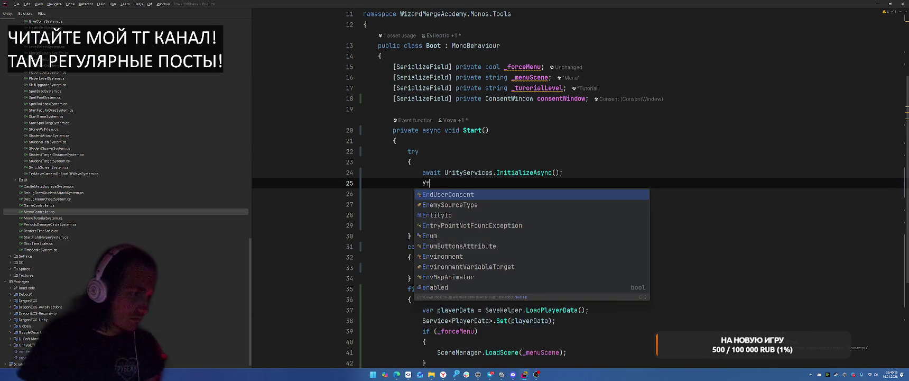
text(ndUs)
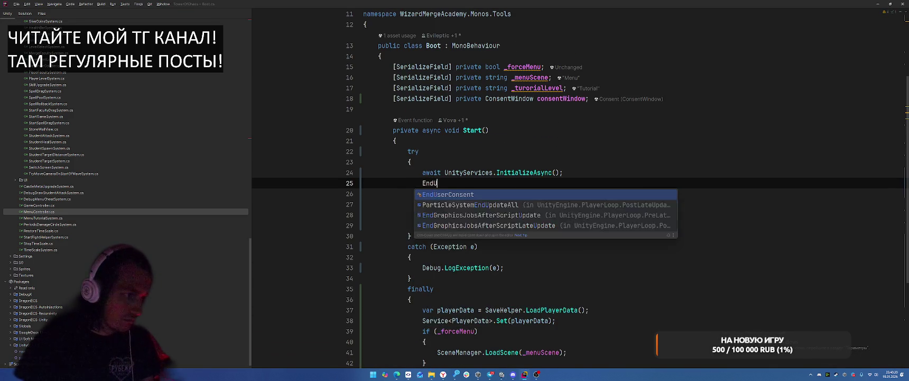
key(Return)
text(.)
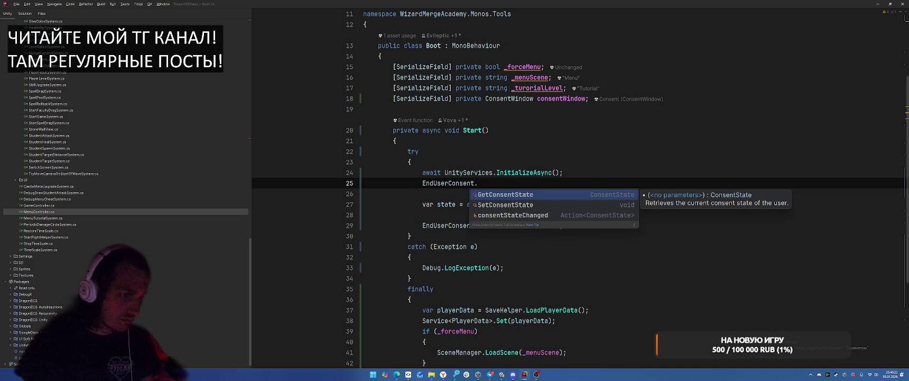
key(Return)
text(.var)
key(Return)
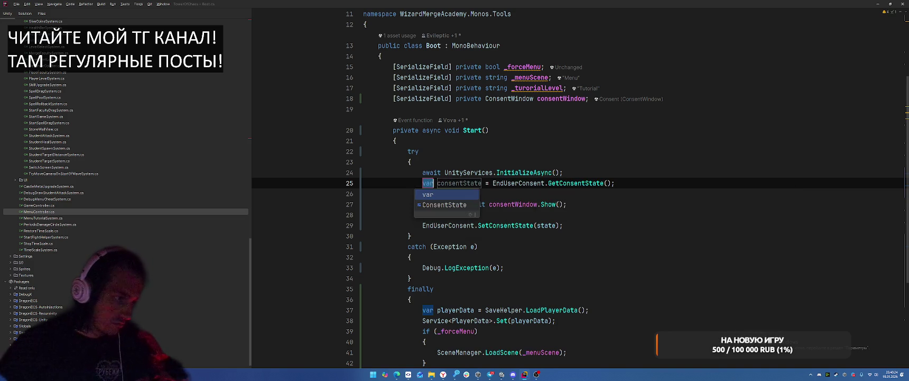
key(Return)
key(Down)
Step: Write the condition if (consentState.AdsIntent == ConsentStatus.Unspecified) on line 27
key(Return)
text(if ()
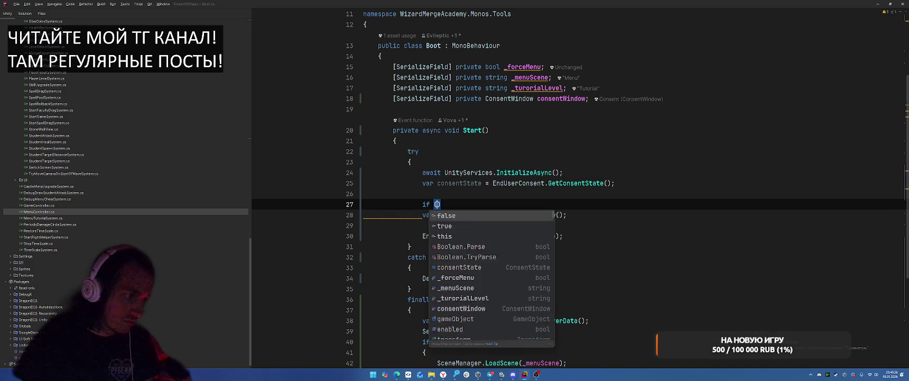
text(cons)
key(Return)
text(.)
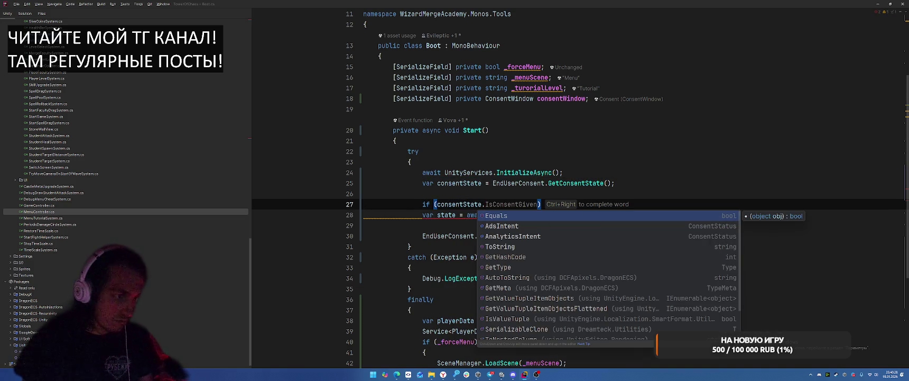
key(Down)
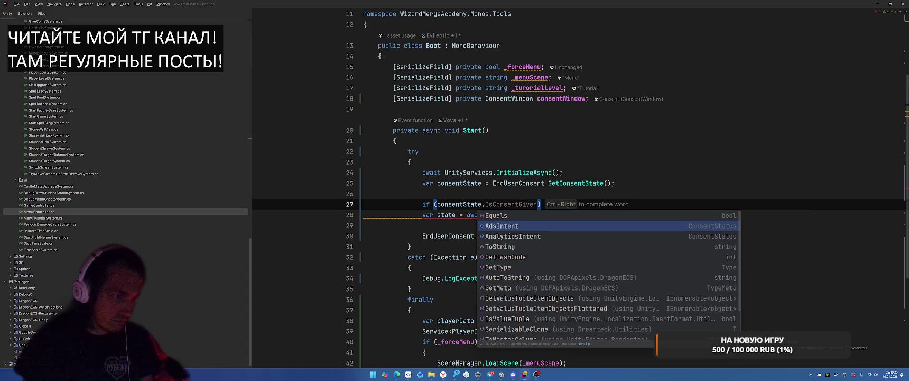
key(Return)
text(==)
key(Escape)
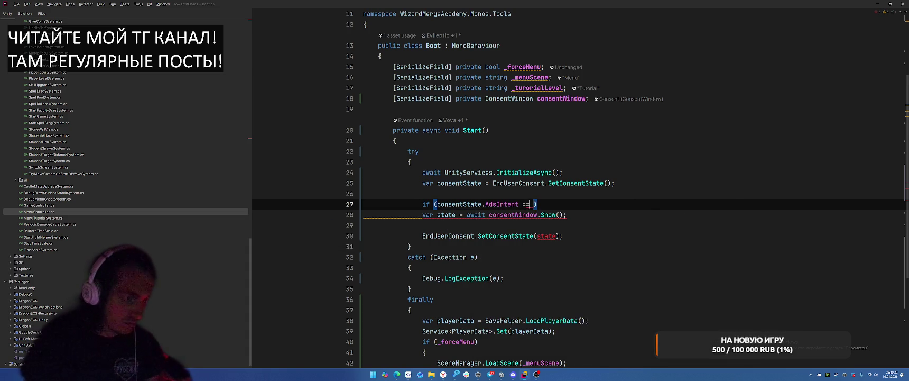
key(ctrl+space)
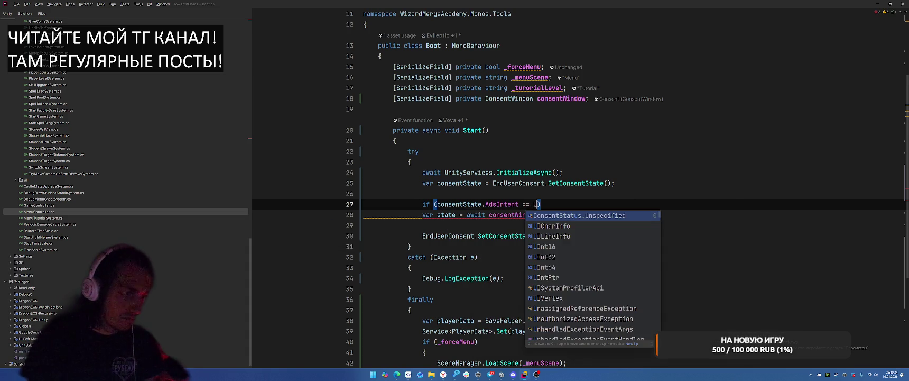
key(Return)
Step: Wrap consentWindow.Show and SetConsentState in the if block's braces and remove the blank line
text() {)
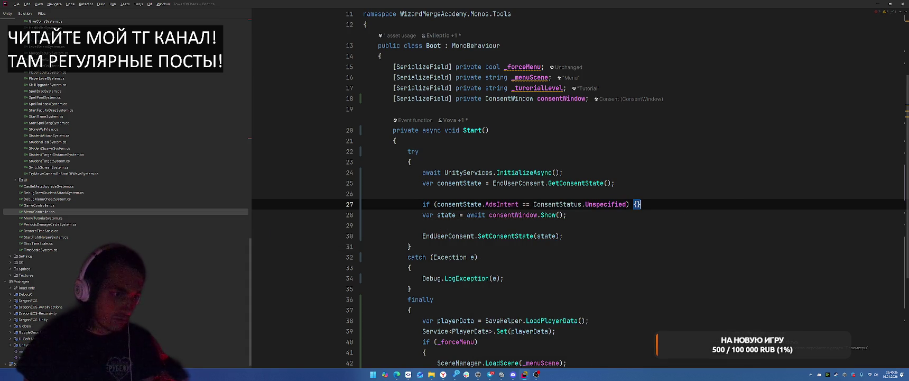
key(Return)
key(ctrl+shift+alt+Down)
key(ctrl+shift+alt+Down)
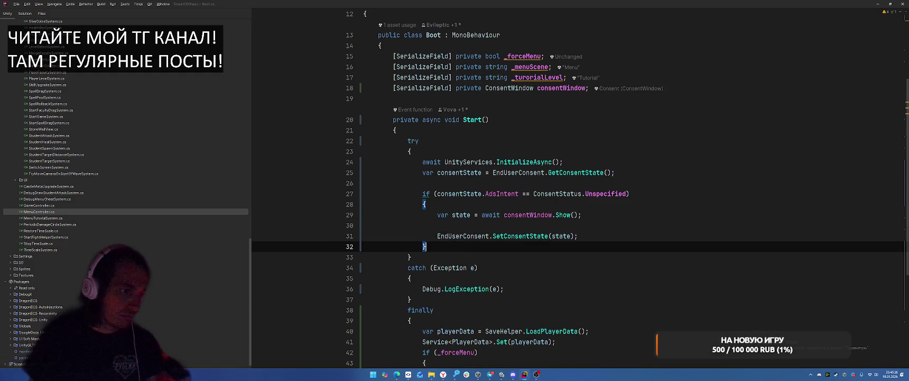
key(Up)
key(Up)
key(BackSpace)
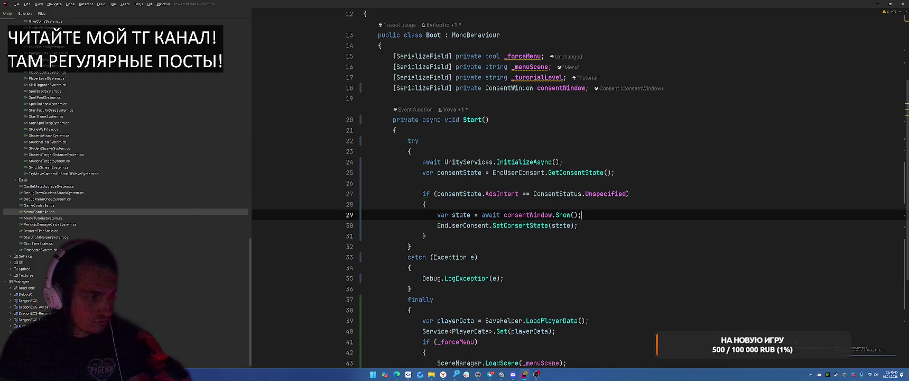
key(alt+Tab)
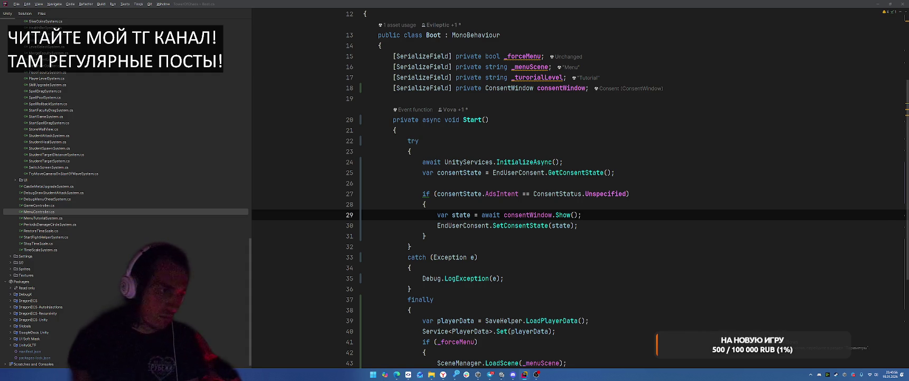
Step: Let Unity import Boot.cs, check the try block on line 23 in Rider, then return to Unity
key(alt+Tab)
key(alt+Tab)
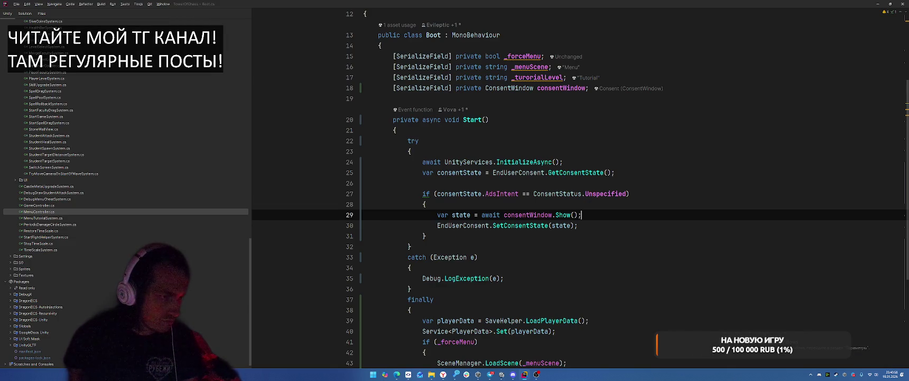
key(alt+Tab)
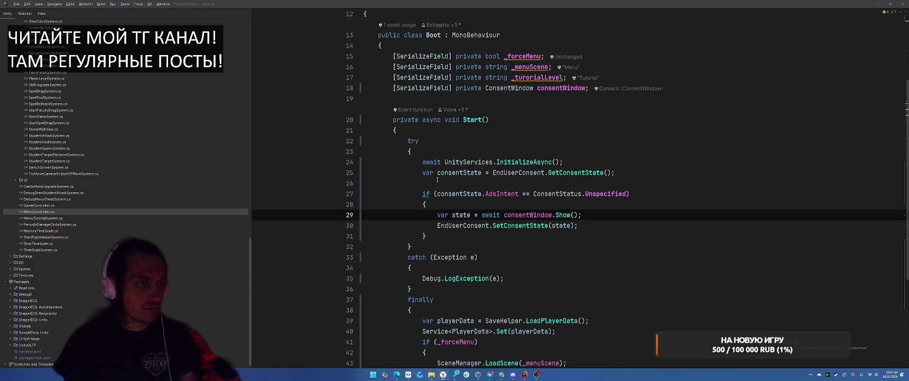
click(672, 151)
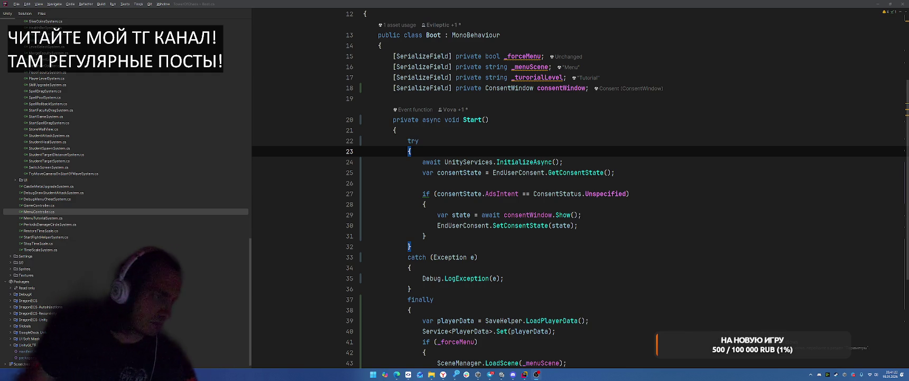
key(alt+Tab)
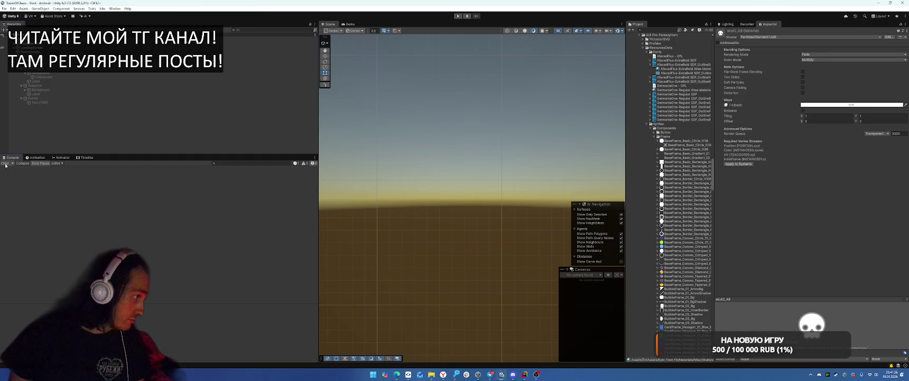
Step: Run play mode through the consent dialog to the Level 1-2 menu, then stop it
click(457, 16)
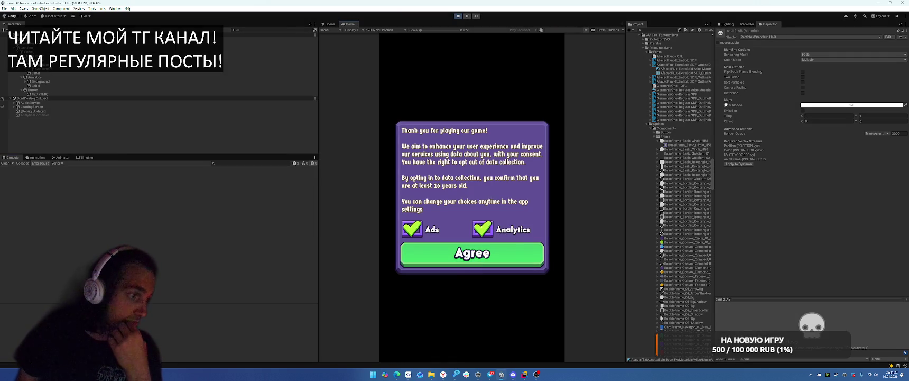
click(458, 16)
Step: In ConsentWindow.Show, add gameObject.SetActive(false); before the return, then switch to Unity to compile
click(525, 375)
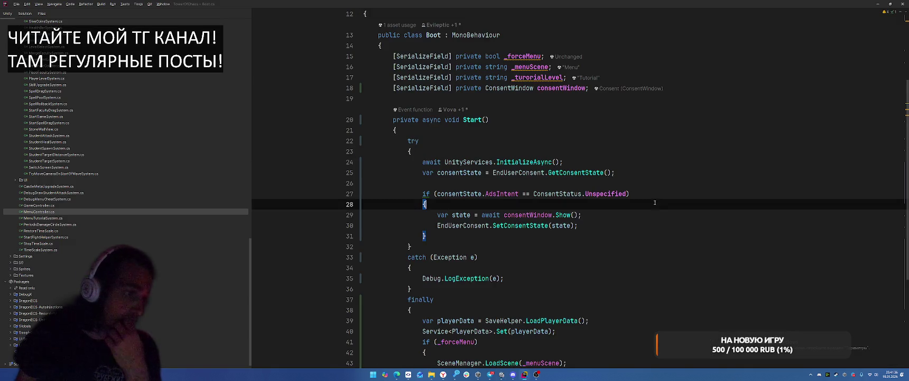
scroll(655, 203, down, 5)
scroll(653, 197, up, 4)
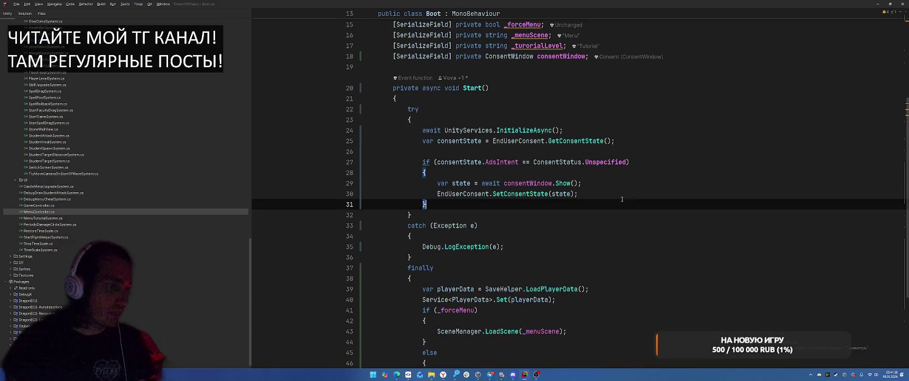
ctrl+click(560, 184)
scroll(497, 226, down, 4)
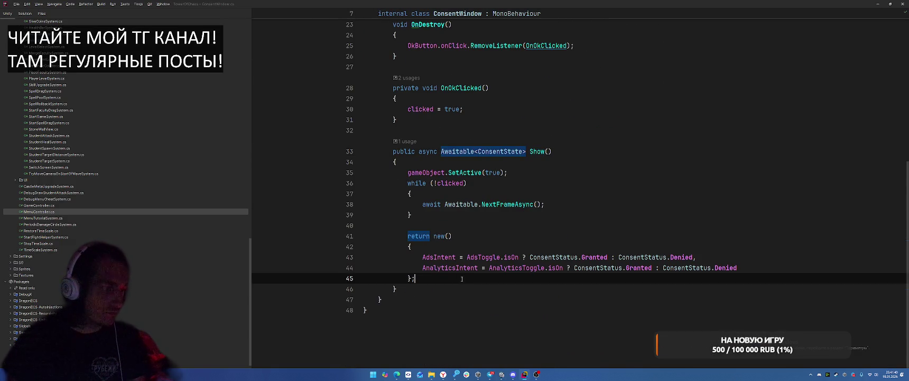
click(496, 226)
click(564, 207)
click(532, 226)
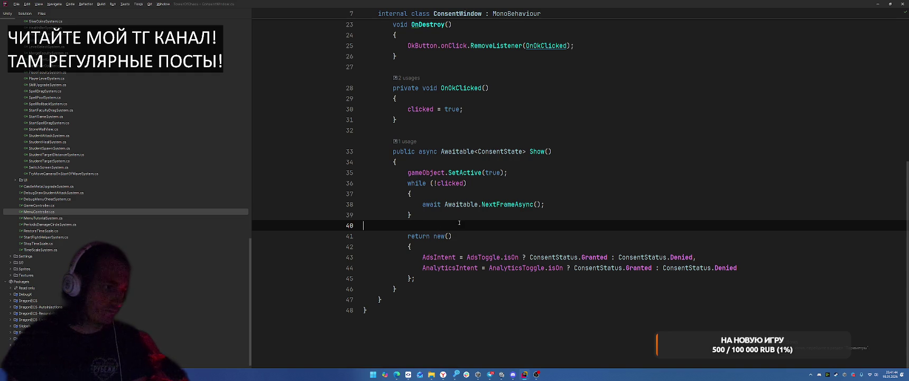
key(Return)
text(gameObject.SetActive(false);)
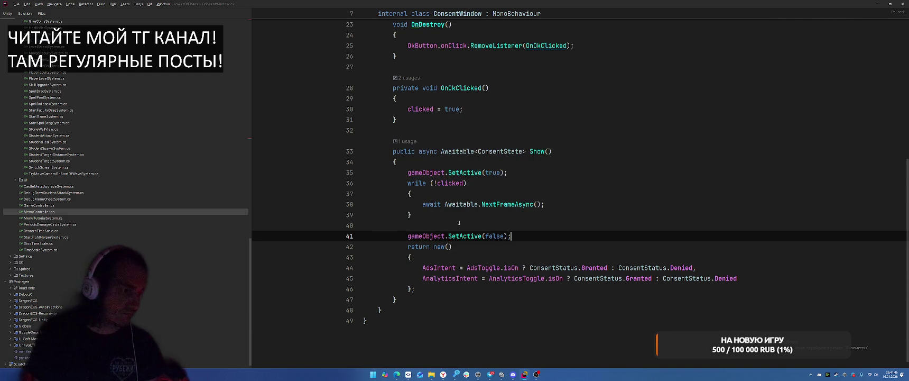
key(alt+Tab)
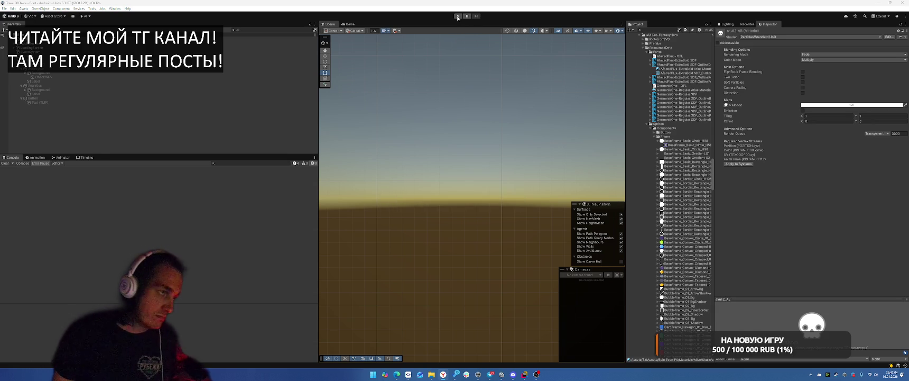
Step: Play from the main menu, visit the Skills and Battle pages, then stop
click(458, 16)
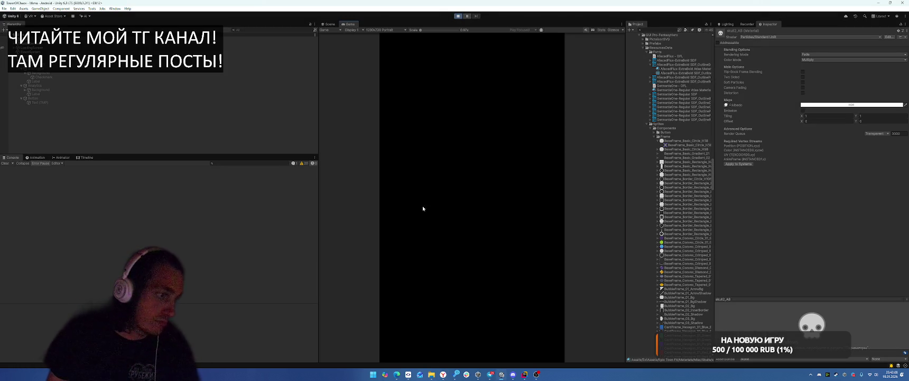
click(511, 347)
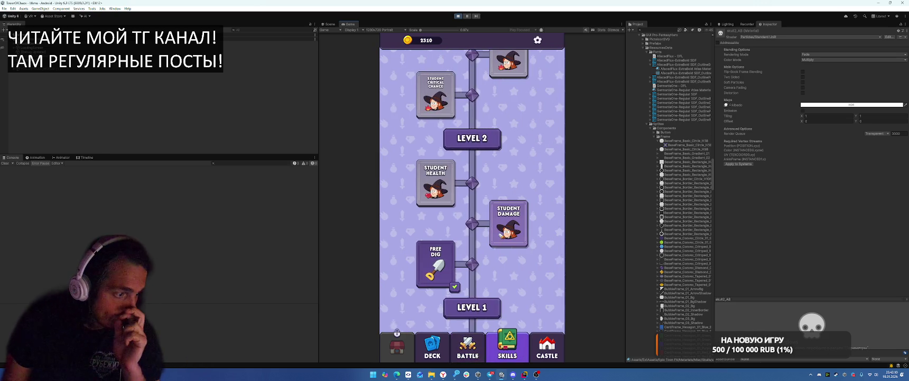
click(476, 355)
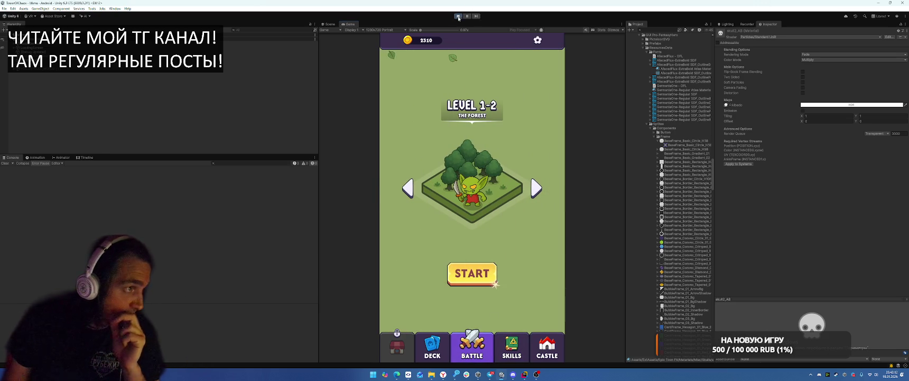
click(458, 16)
Step: Start the Tutorial scene from the Tools menu and play-test it twice
click(92, 8)
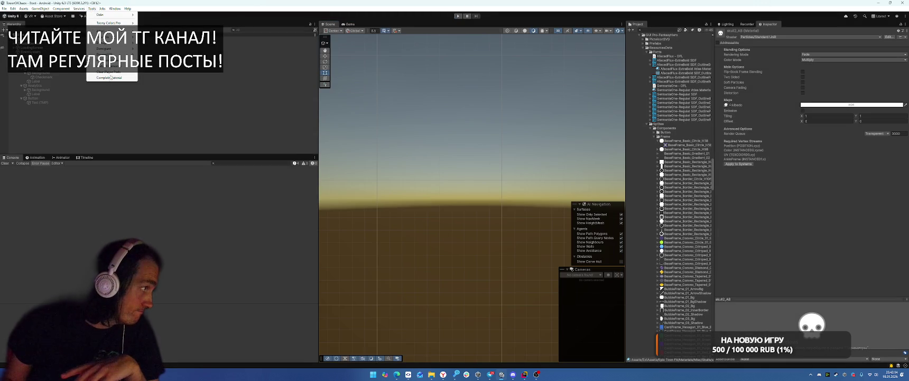
click(109, 77)
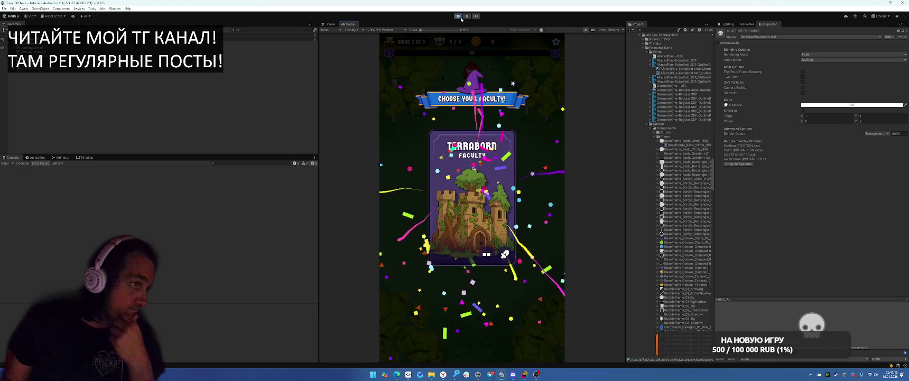
key(ctrl+p)
mouse_move(429, 375)
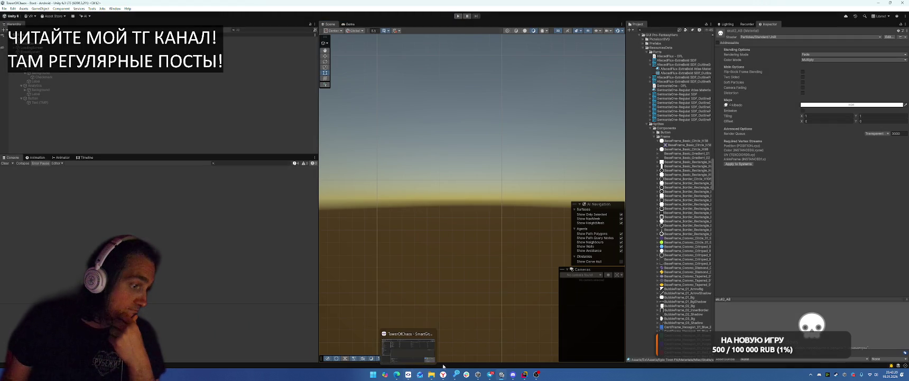
click(458, 16)
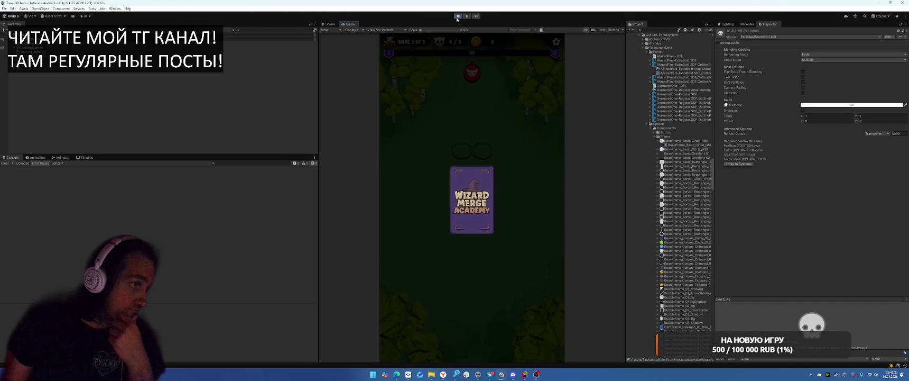
key(ctrl+p)
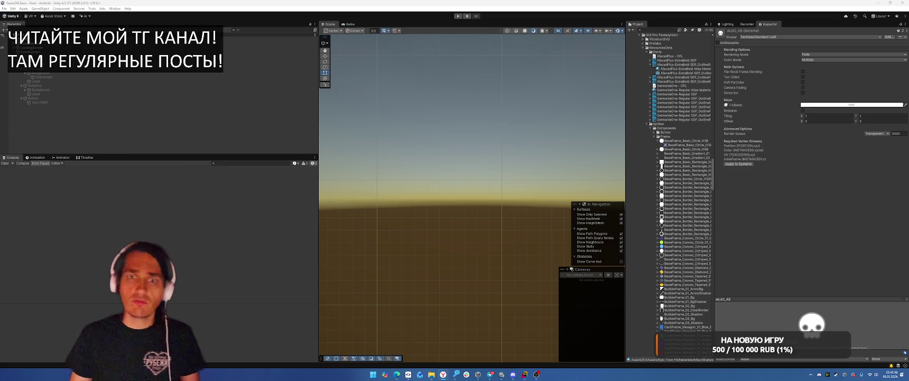
Step: Switch from Unity to the browser showing Twitch's Software and Game Development live channels
key(alt+Tab)
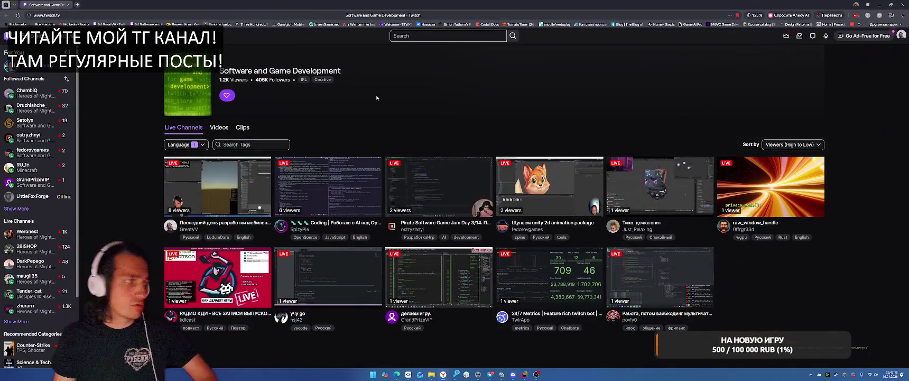
Step: Watch a live channel from the category, dismissing the collaboration and Stream Together popups
click(44, 168)
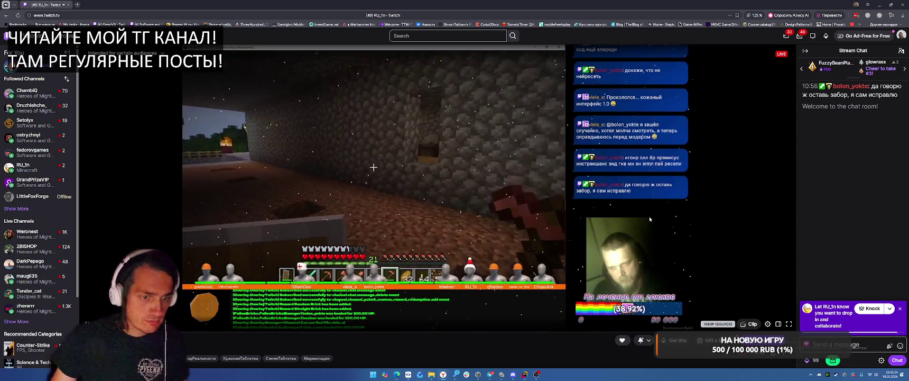
click(870, 308)
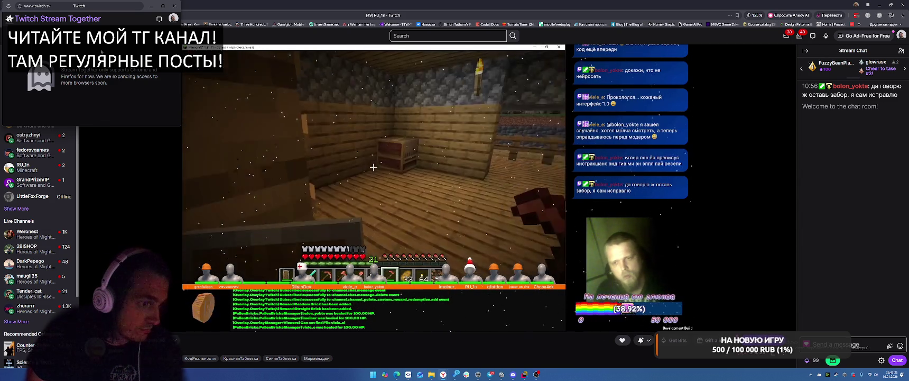
click(175, 7)
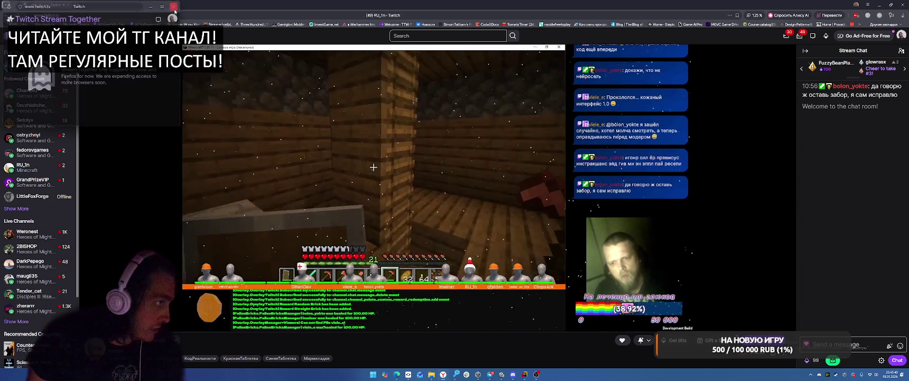
Step: Close the Twitch stream tab and the whole browser window
mouse_move(529, 378)
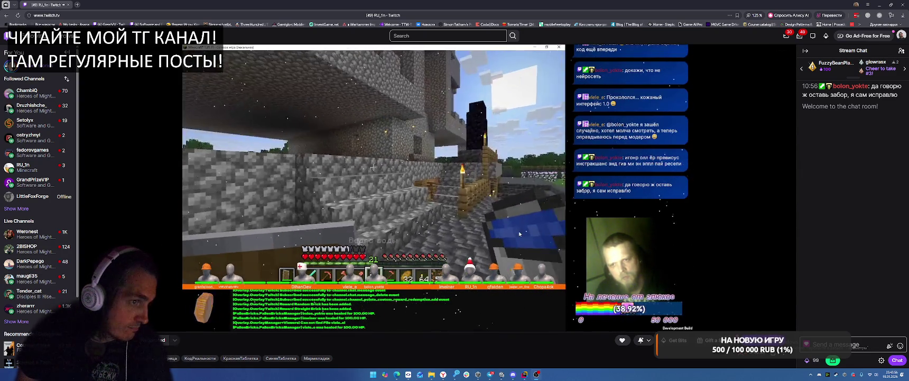
mouse_move(518, 233)
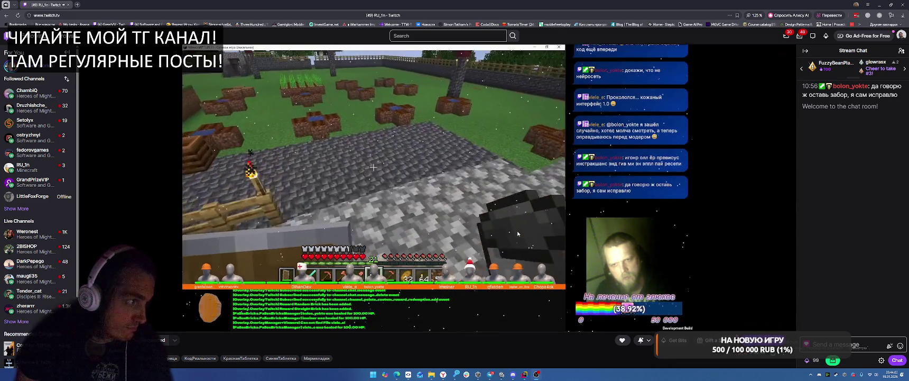
mouse_move(462, 171)
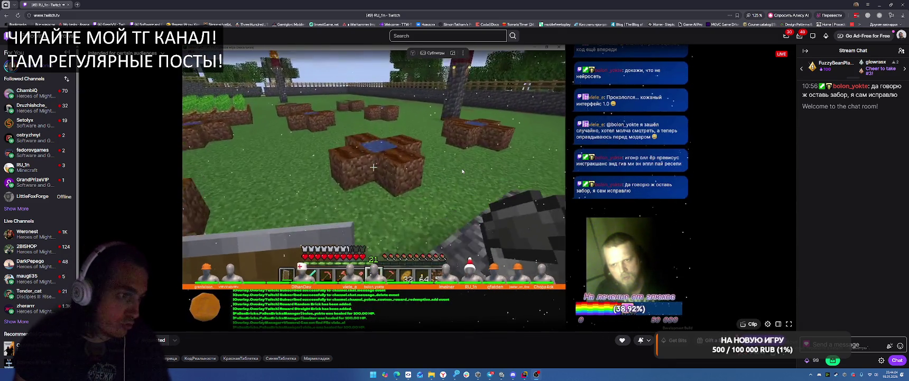
click(68, 4)
click(902, 4)
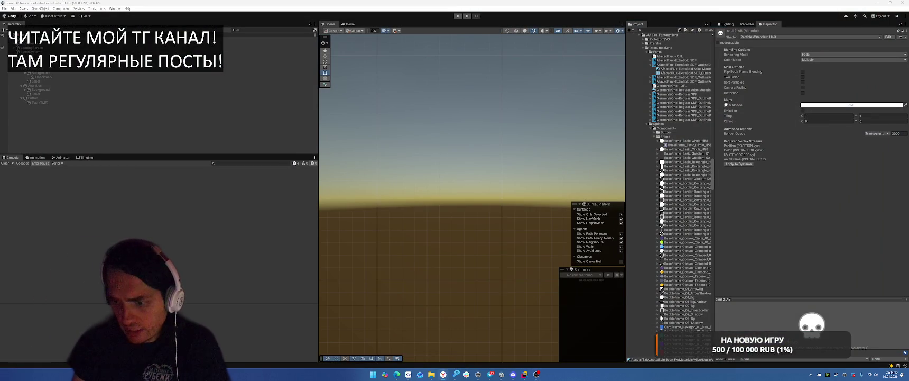
Step: On the Miro board, move the shop and reward window card from To Fix into In Progress, then minimize the board
key(alt+Tab)
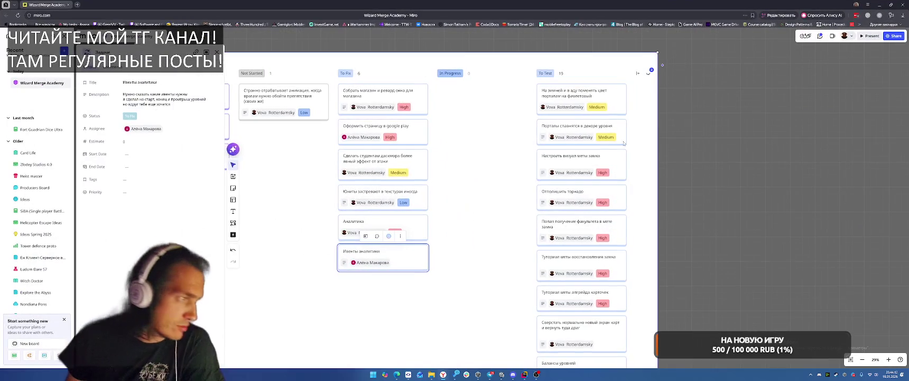
drag(392, 102, 482, 106)
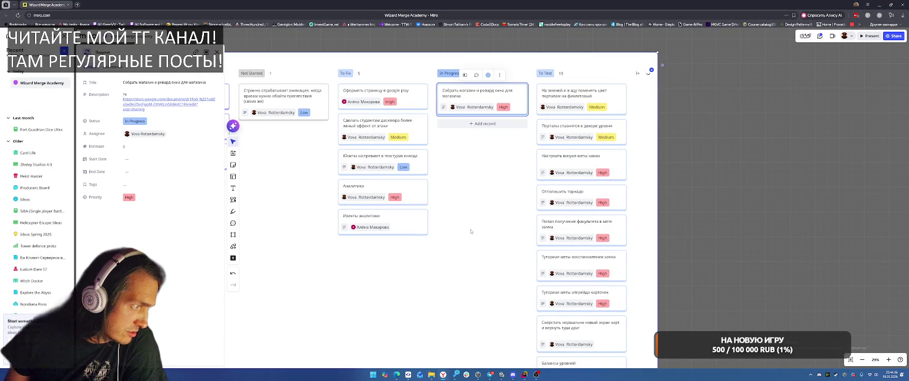
click(383, 128)
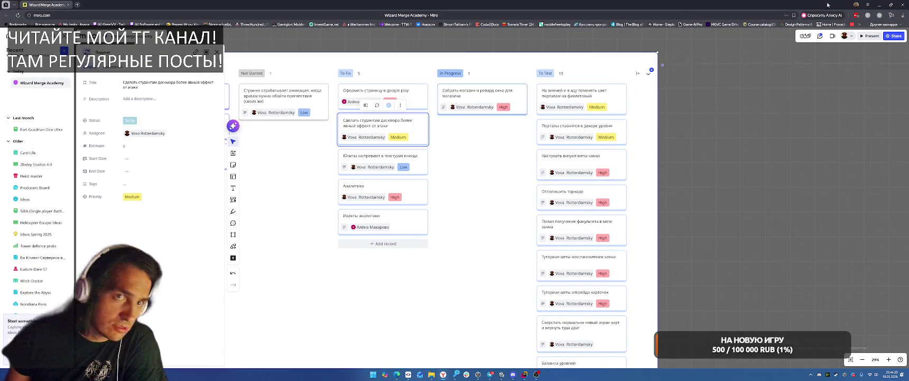
click(878, 4)
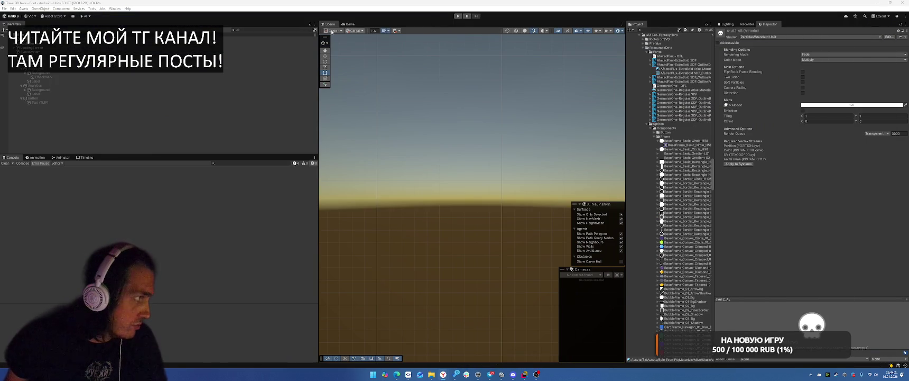
Step: Run the game briefly, stop it, mark the tutorial complete via Tools, and replay
click(455, 16)
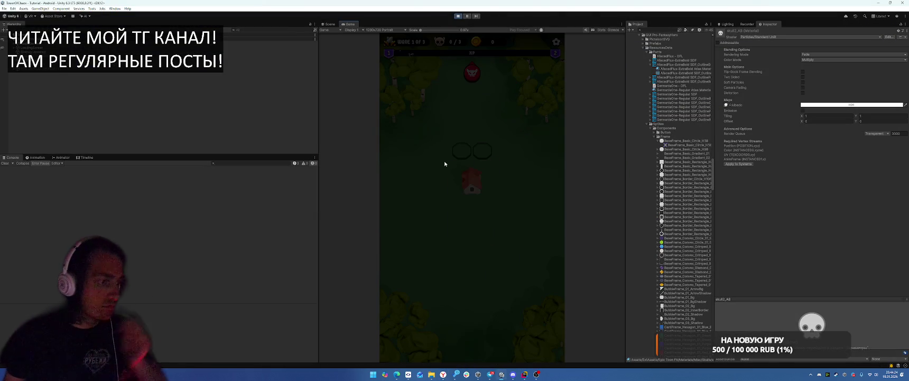
click(477, 201)
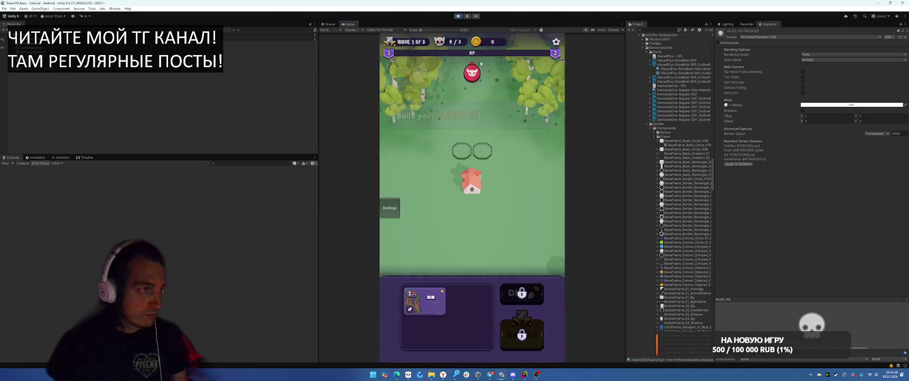
click(458, 17)
click(92, 8)
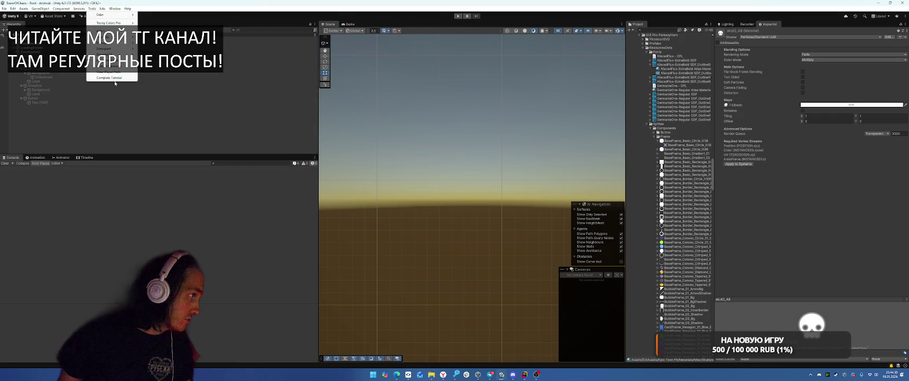
click(112, 75)
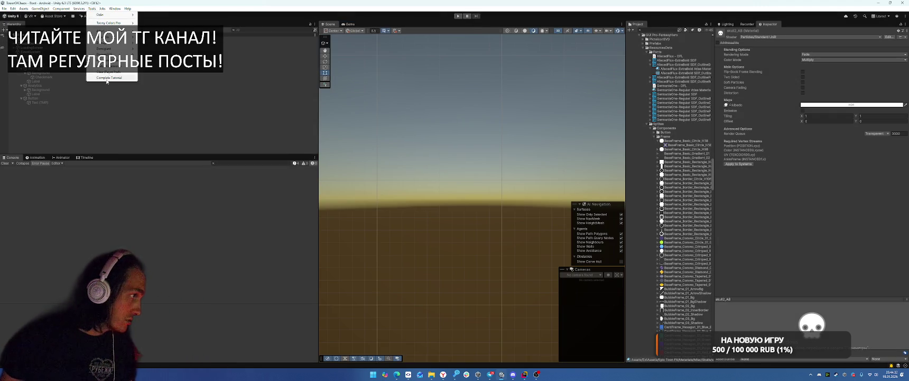
click(458, 16)
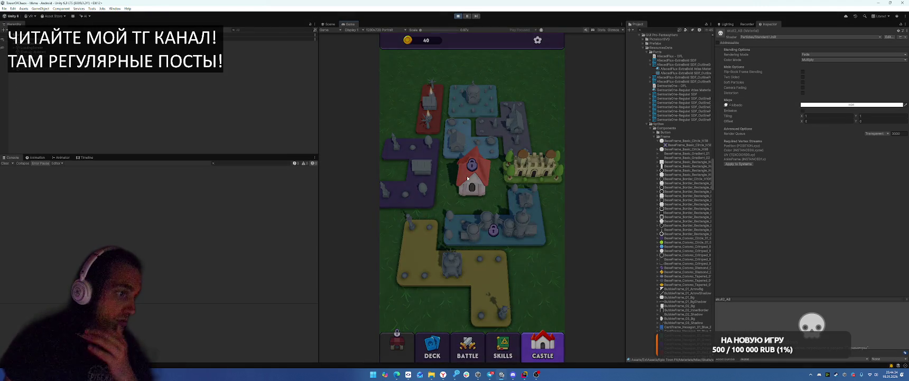
Step: Buy the blue tile, equip Airswall, drag it into the deck and launch level 1-1
click(493, 231)
click(496, 211)
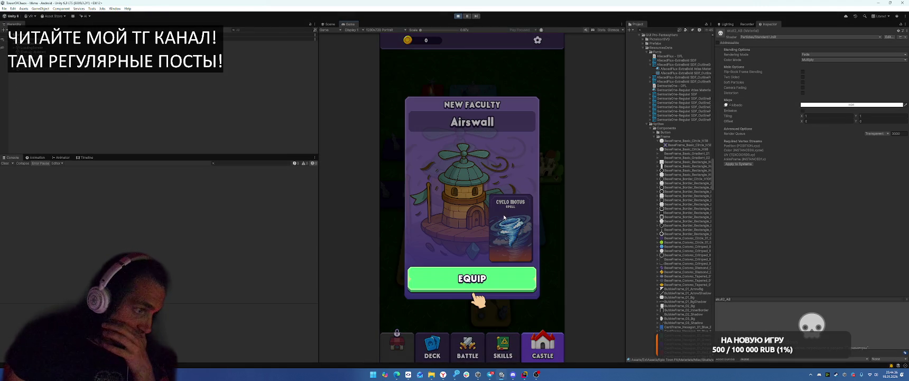
click(486, 275)
drag(421, 196, 431, 114)
click(473, 344)
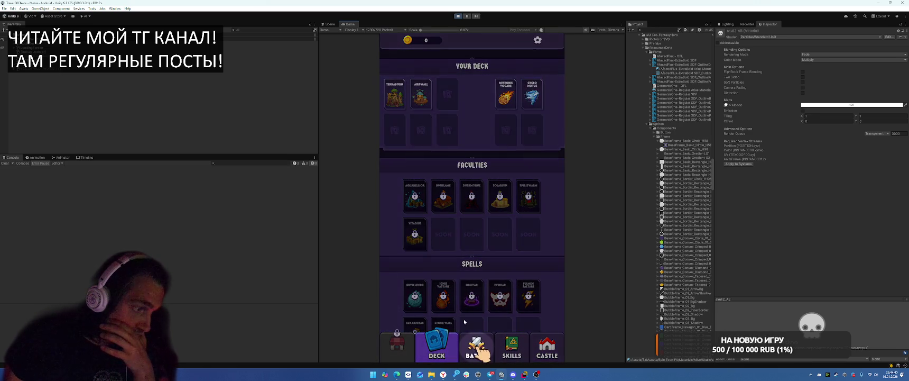
click(507, 275)
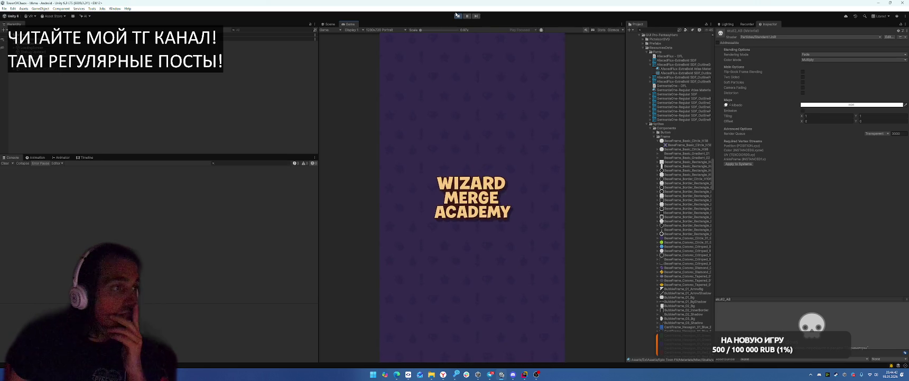
click(459, 17)
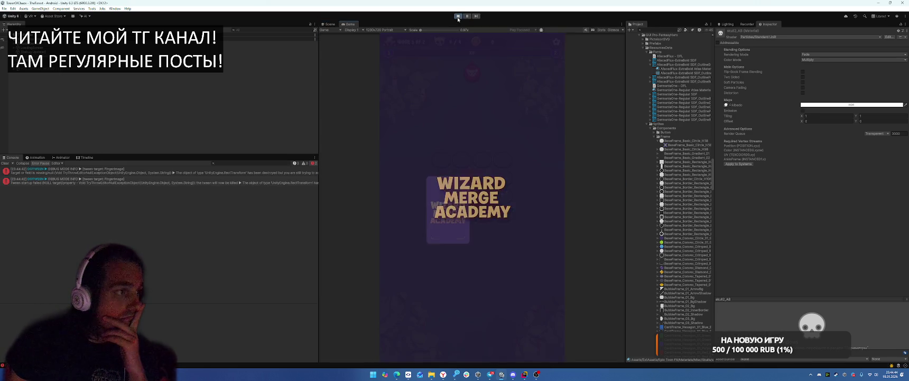
Step: Pick Airswall in battle, restart the game from settings and inspect the first console error
click(447, 219)
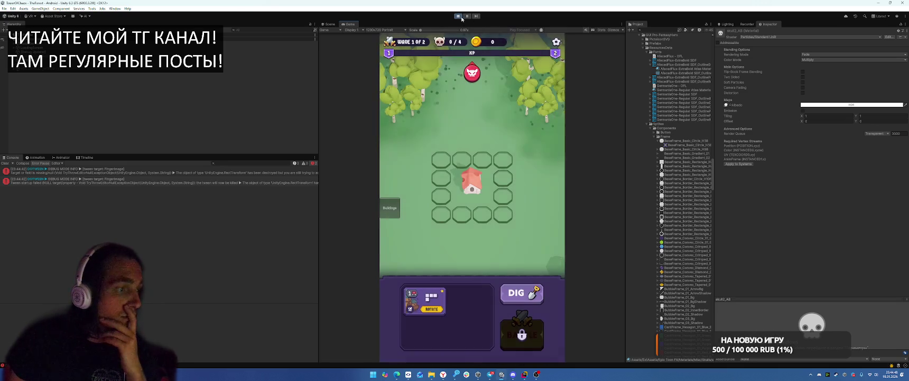
click(555, 43)
click(474, 224)
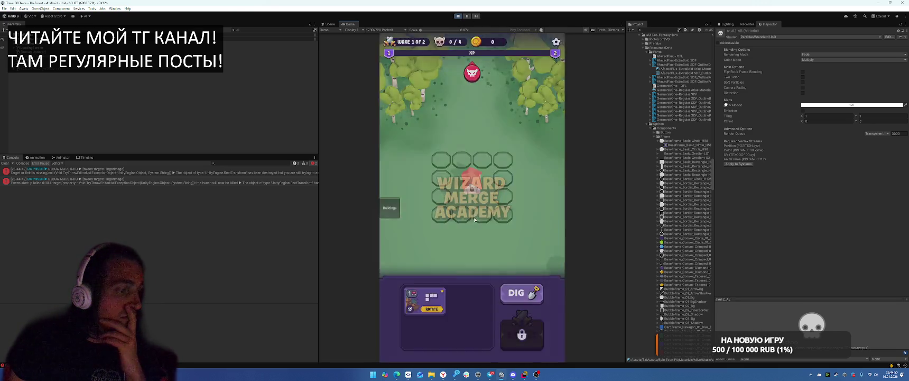
click(146, 169)
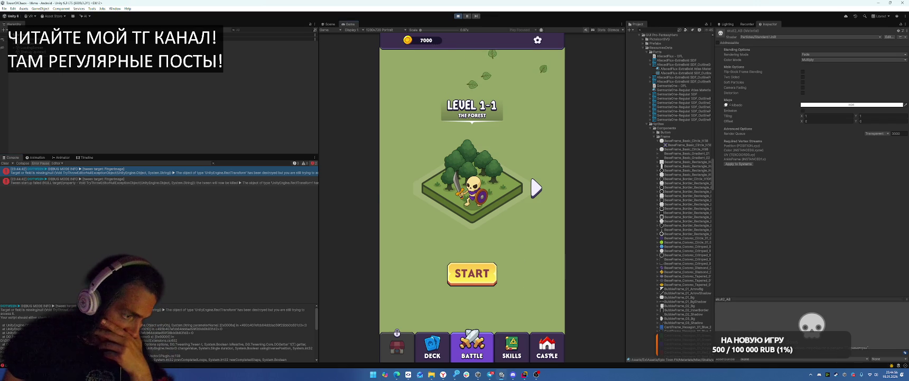
Step: Buy and equip the Aquarellior and Ingiflame faculties from their castle tiles
click(478, 171)
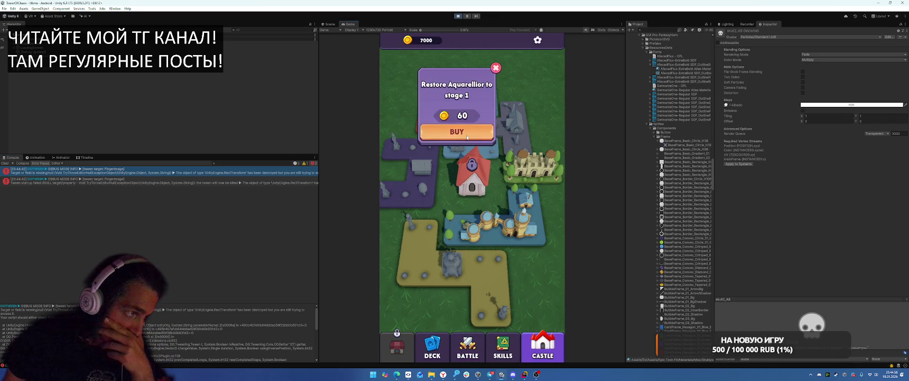
click(458, 138)
click(479, 278)
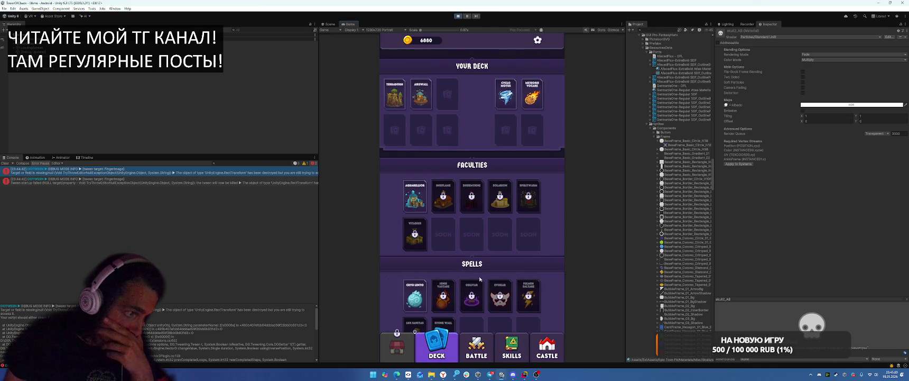
click(560, 340)
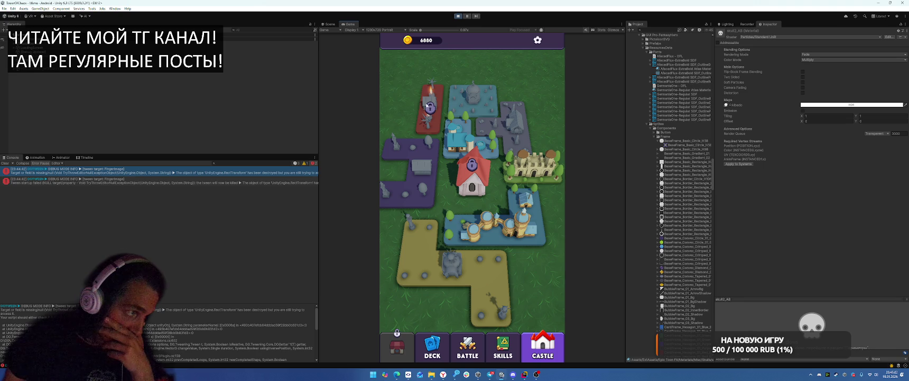
click(427, 105)
click(431, 94)
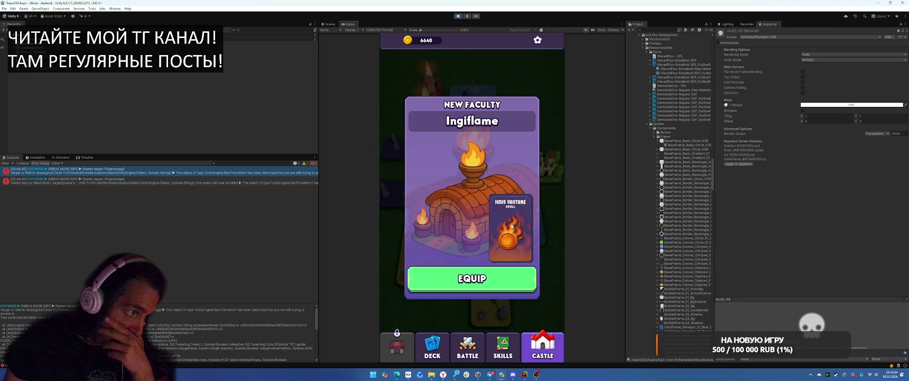
click(491, 279)
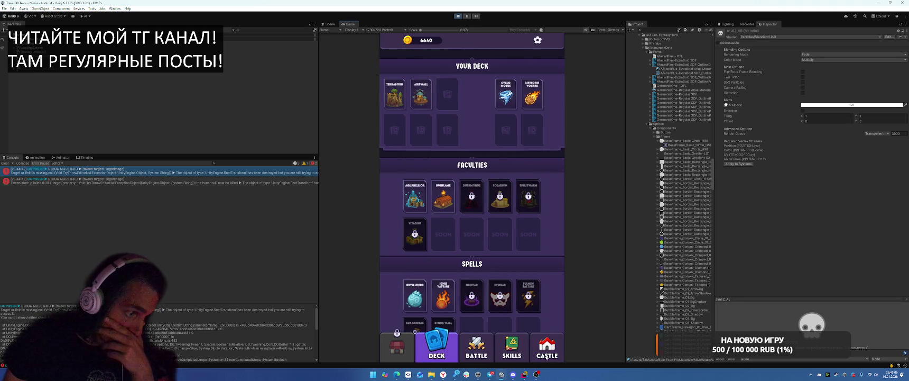
click(546, 357)
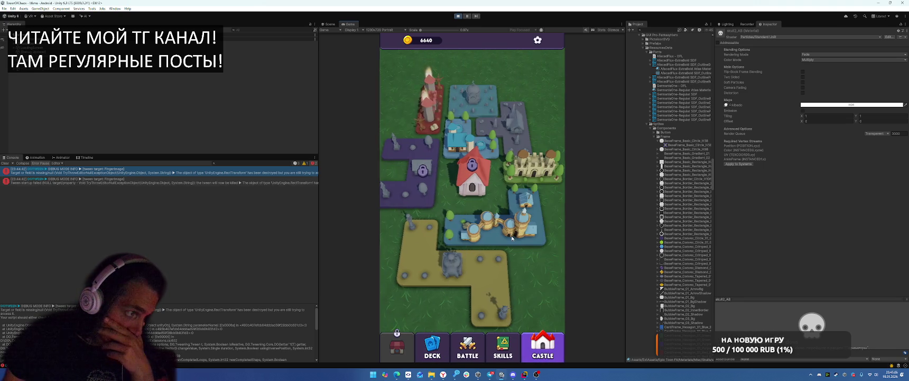
Step: Restore Duskmorne through all stages, equip it first in the deck, and start the battle
click(423, 174)
click(444, 164)
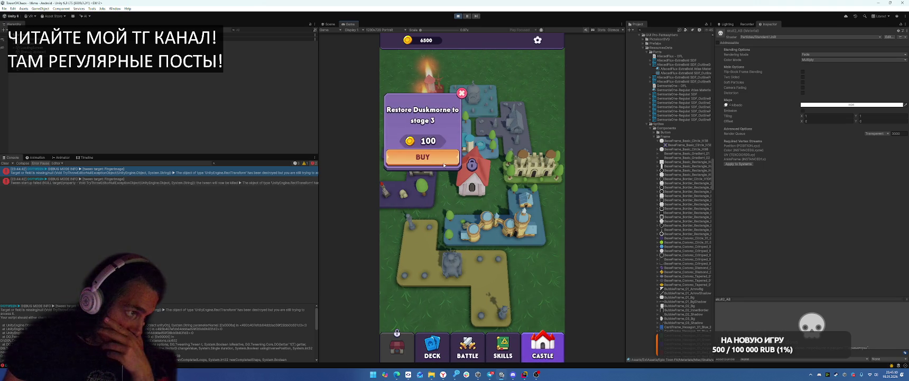
click(444, 163)
click(444, 164)
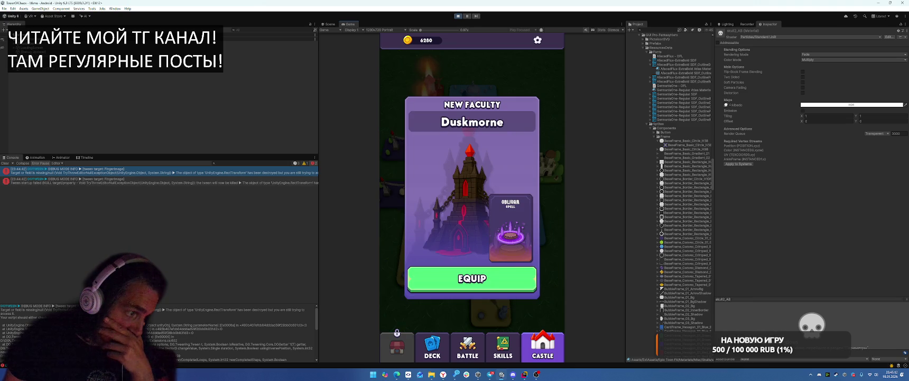
click(472, 278)
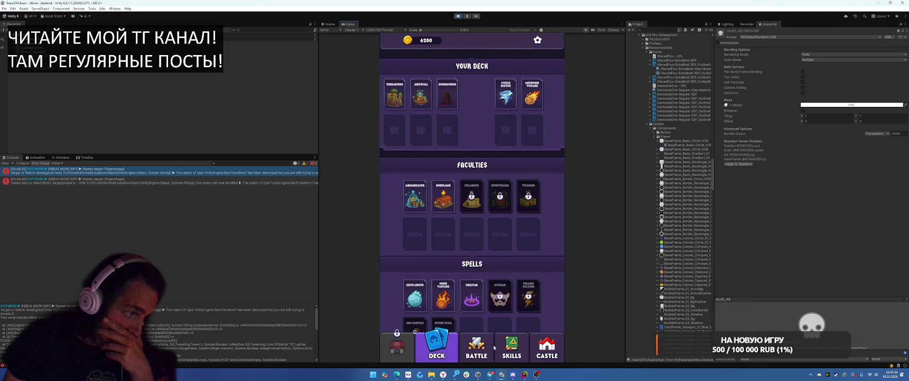
click(419, 97)
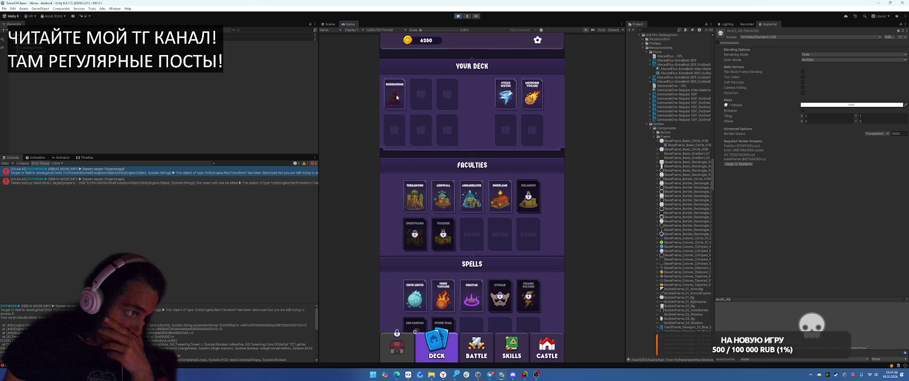
click(476, 349)
click(473, 275)
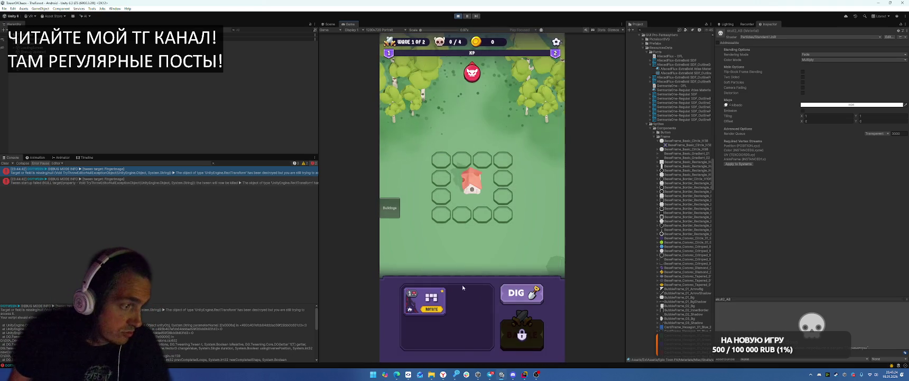
Step: Dig out the three remaining tiles, place ROTATE on the top tiles and start the battle
click(512, 297)
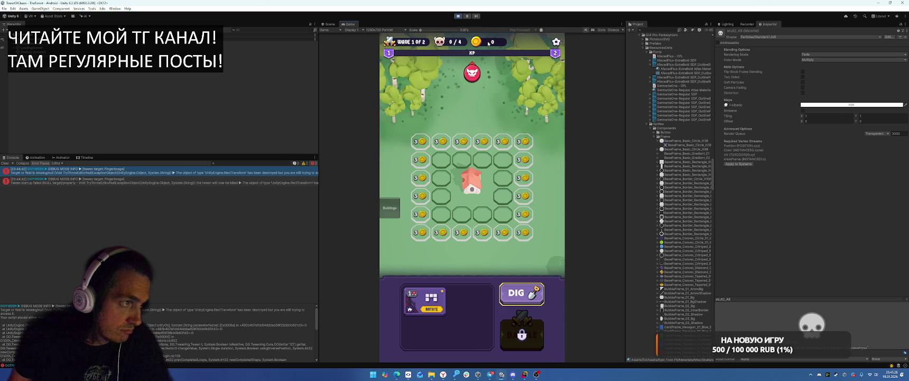
click(442, 233)
click(482, 232)
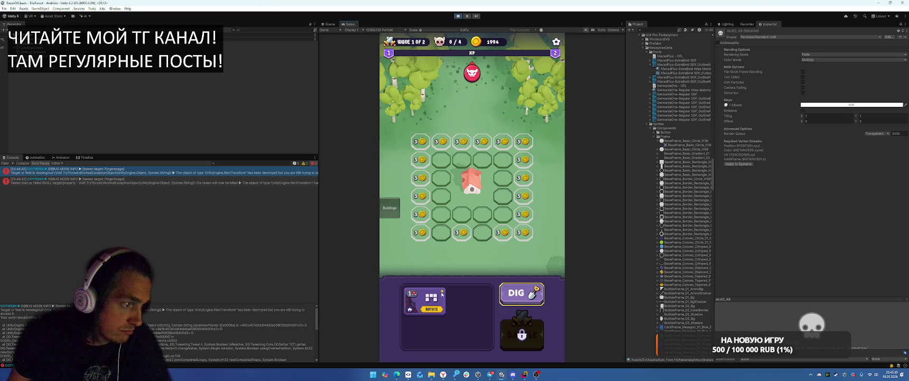
click(482, 141)
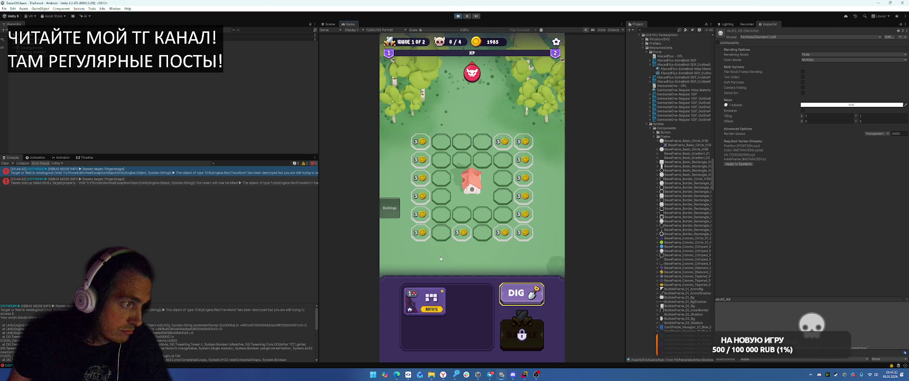
mouse_move(425, 301)
mouse_down()
mouse_move(475, 147)
mouse_move(462, 150)
mouse_up()
click(521, 334)
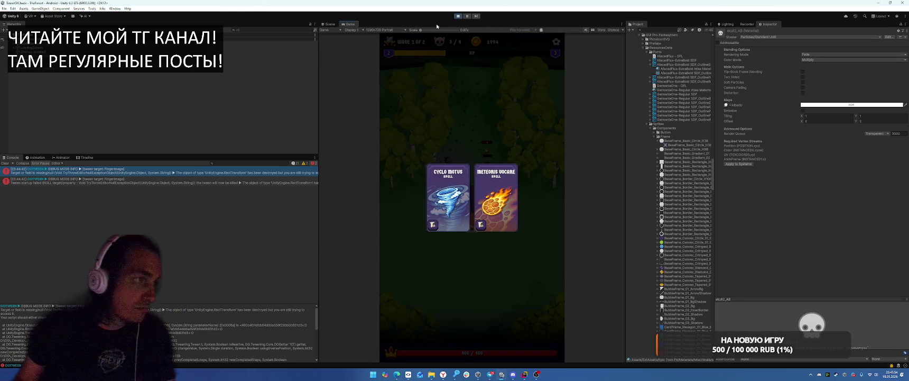
Step: Stop the play test and trace the duskm Faculty Info through Student Info to student_duskmorne_level_1
click(457, 16)
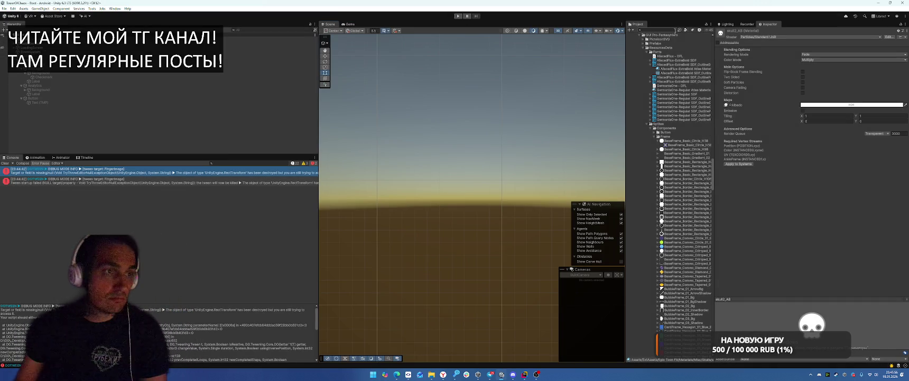
text(duskm)
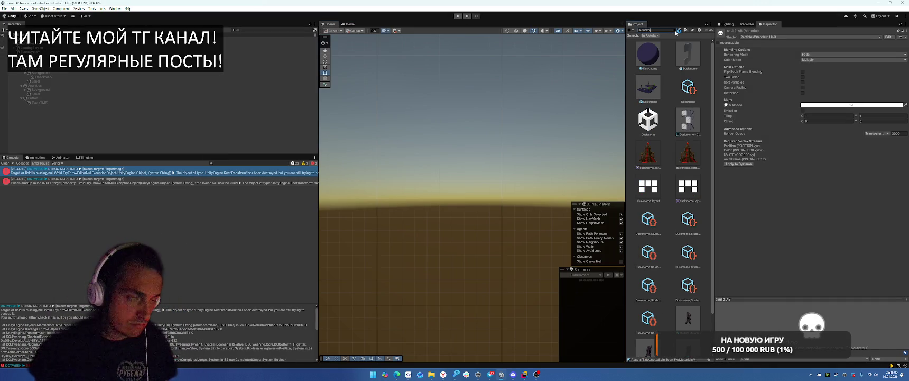
click(684, 88)
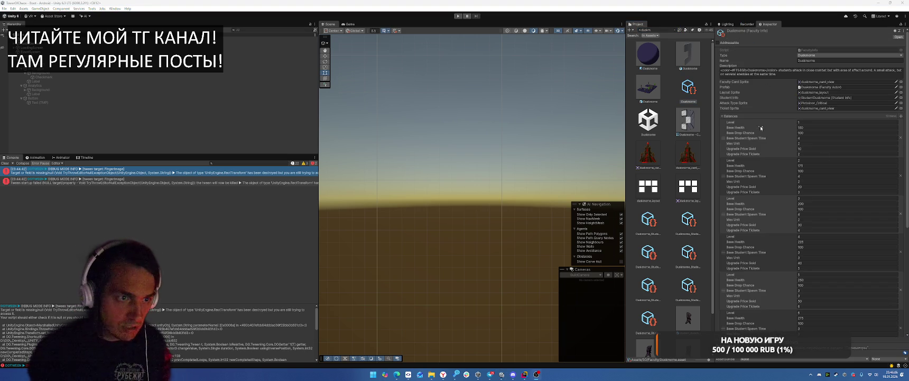
click(823, 88)
click(819, 97)
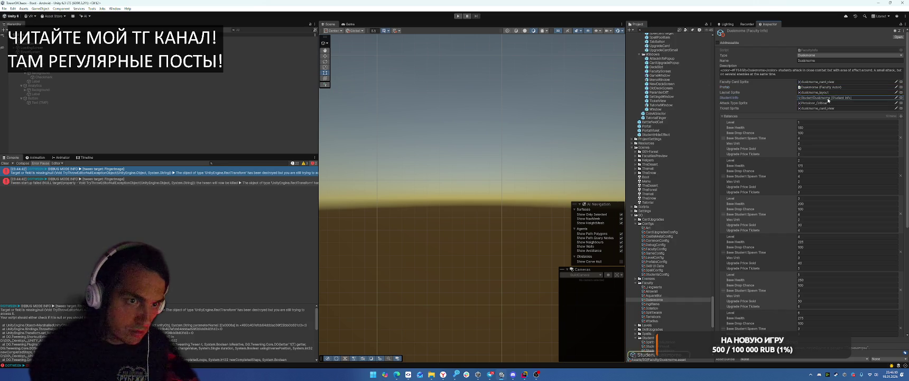
click(655, 292)
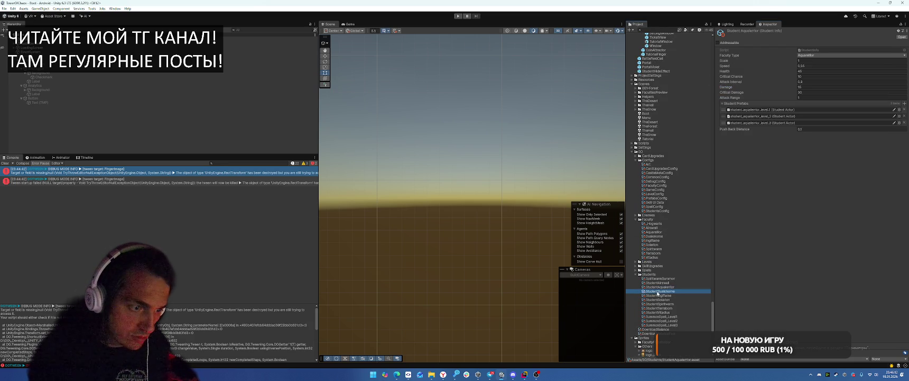
click(772, 115)
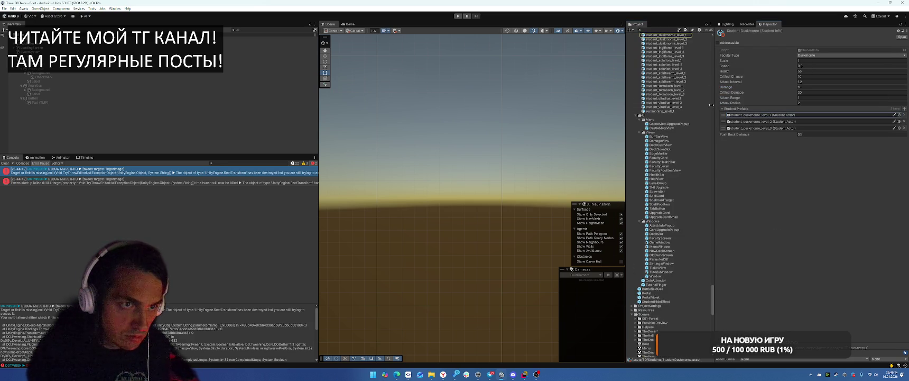
click(667, 100)
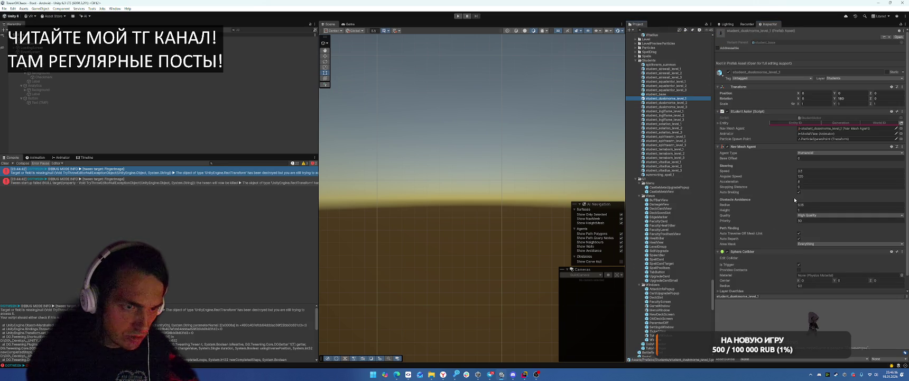
scroll(769, 189, down, 1)
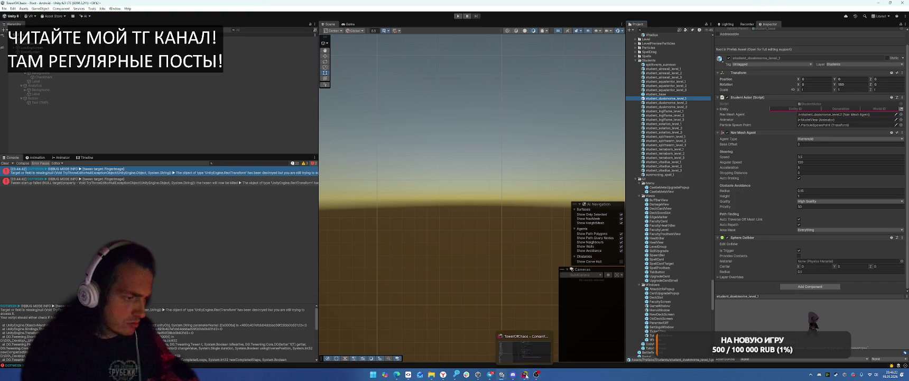
click(538, 374)
Step: Search Everywhere for StudentAttack and open StudentAttackSystem.cs
key(ctrl+t)
text(Ca)
key(BackSpace)
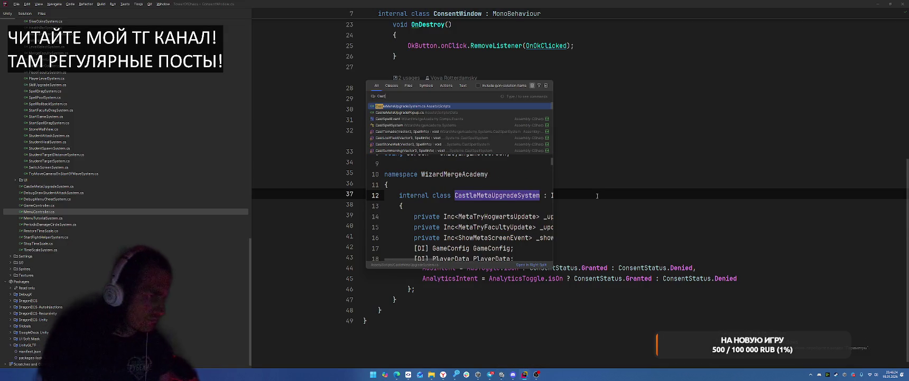
key(BackSpace)
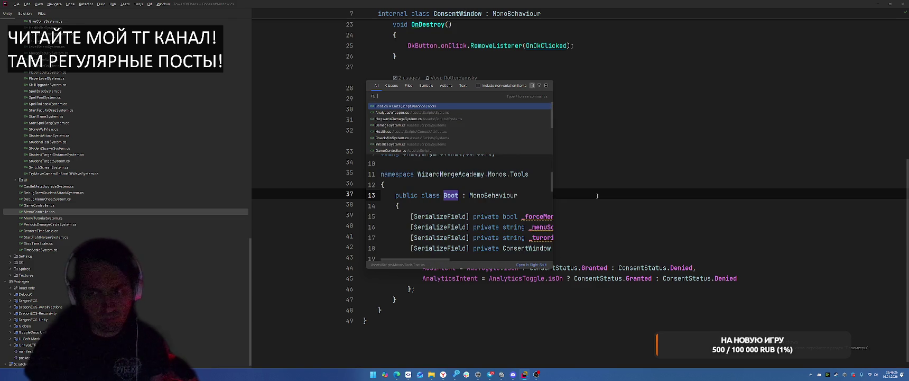
text(StudentAtt)
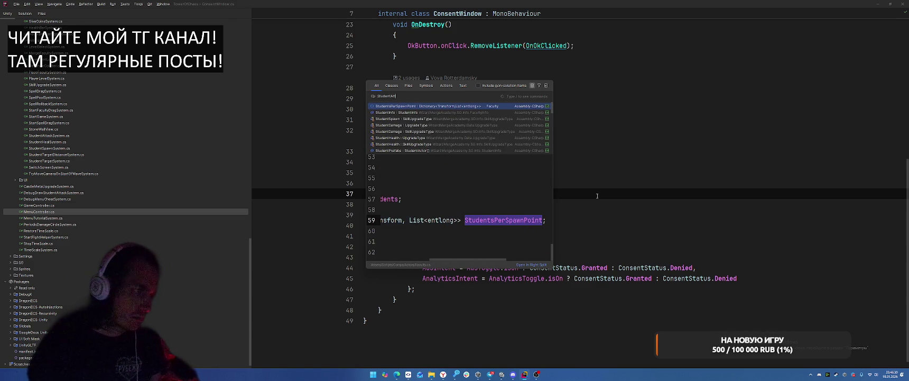
text(ack)
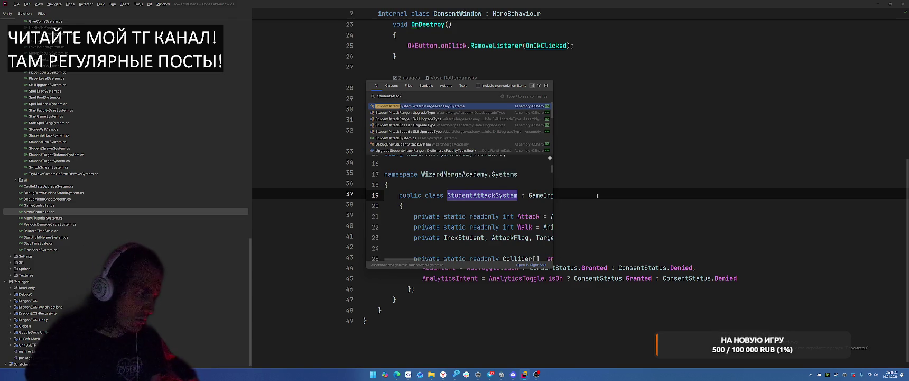
key(Return)
Step: Go to CastDuskmorneDamage, select DuskExplosionEffectPrefab, then return to Unity
scroll(606, 199, down, 1)
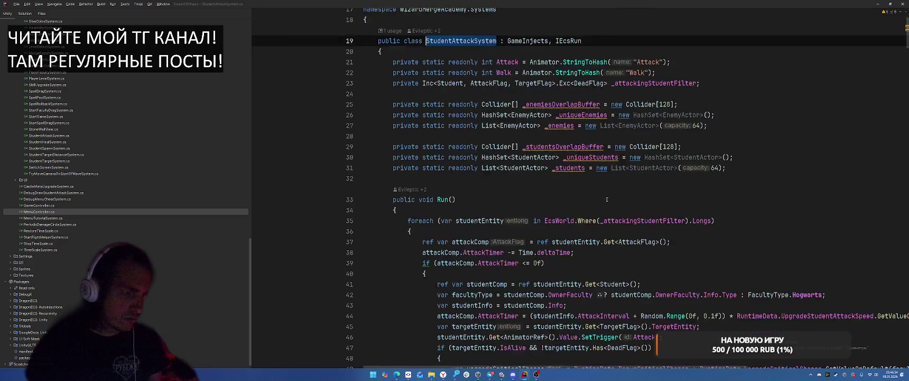
scroll(608, 199, down, 10)
scroll(647, 143, down, 5)
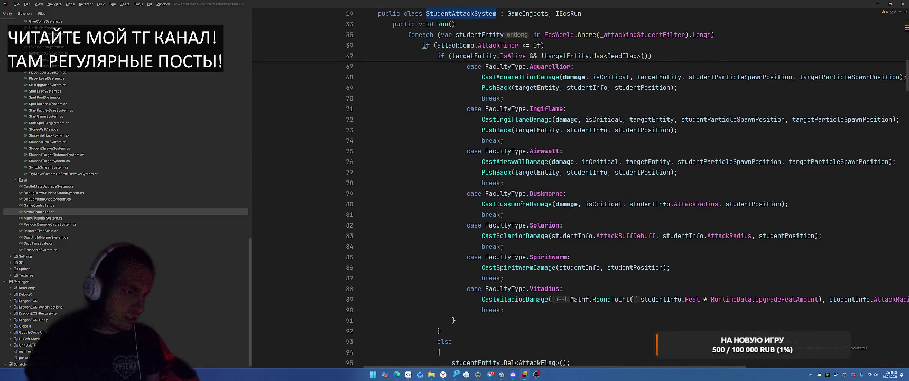
ctrl+click(518, 182)
double_click(676, 190)
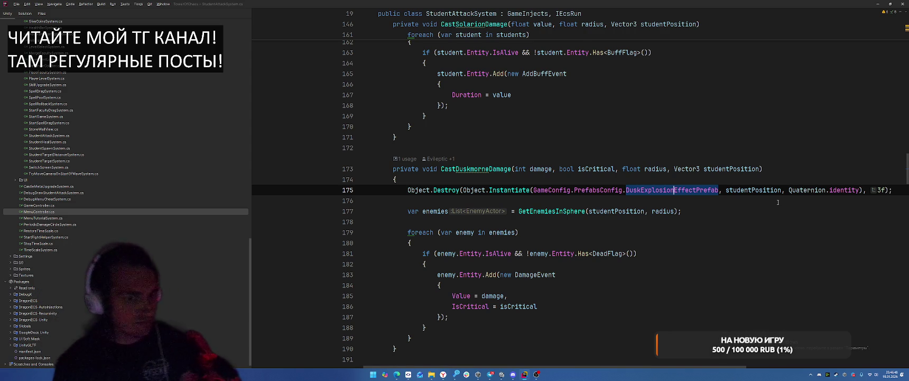
key(alt+Tab)
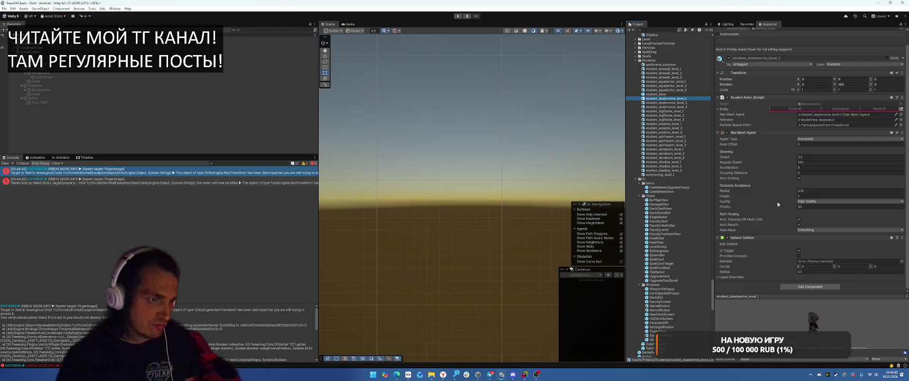
Step: Open SO's PrefabsConfig and ping its Dusk Explosion Effect Prefab asset, DuskExplosionEffect
scroll(698, 208, up, 10)
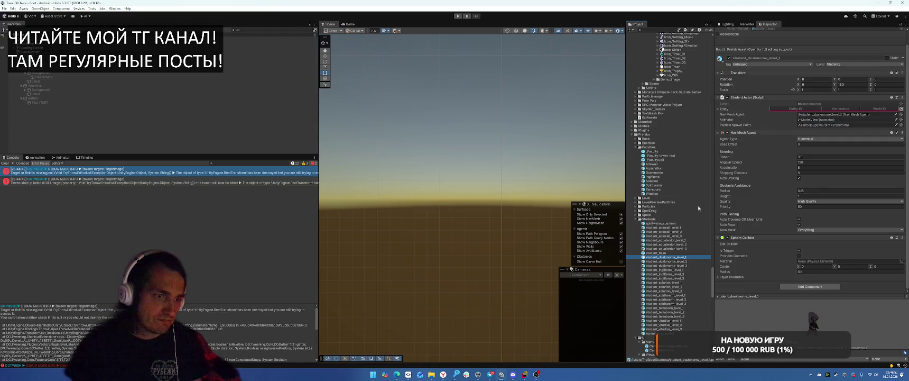
drag(711, 279, 708, 36)
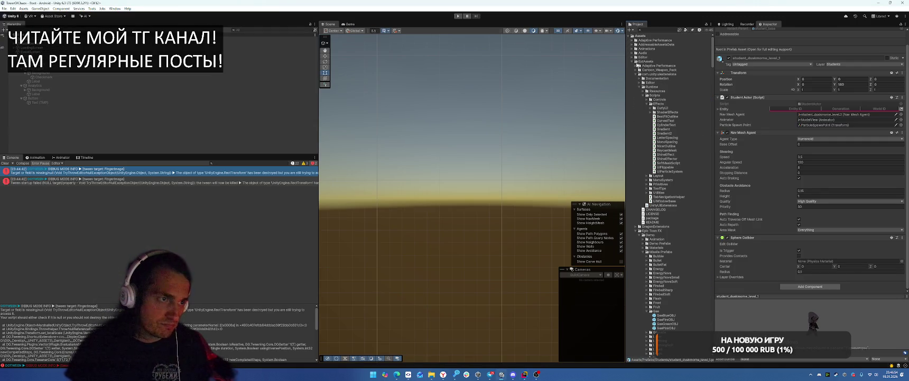
click(633, 61)
click(633, 78)
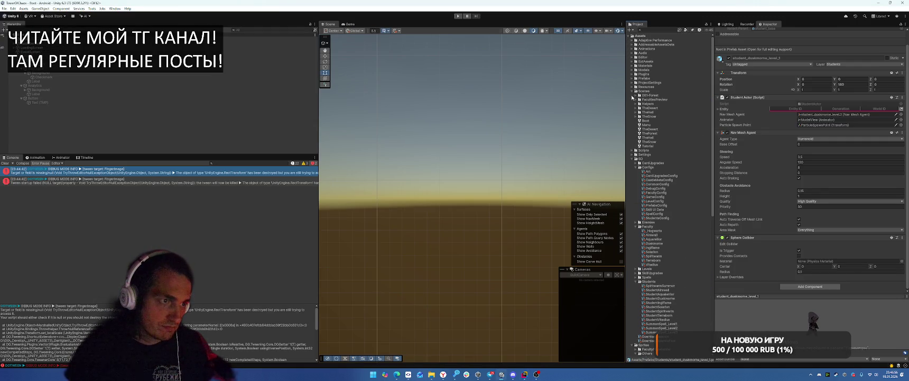
click(633, 104)
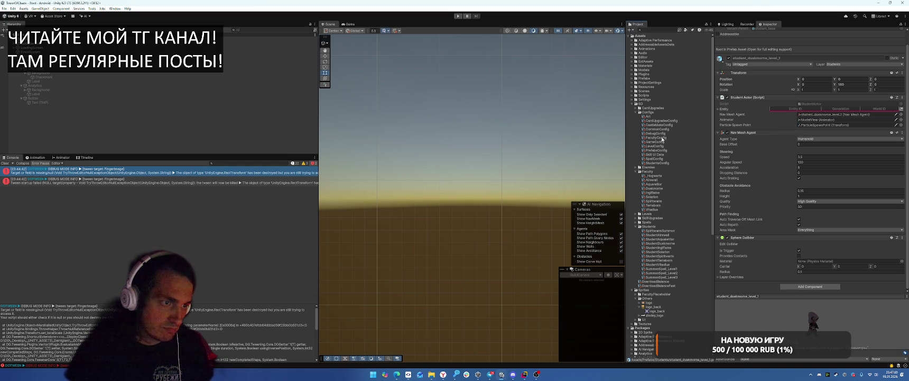
click(656, 150)
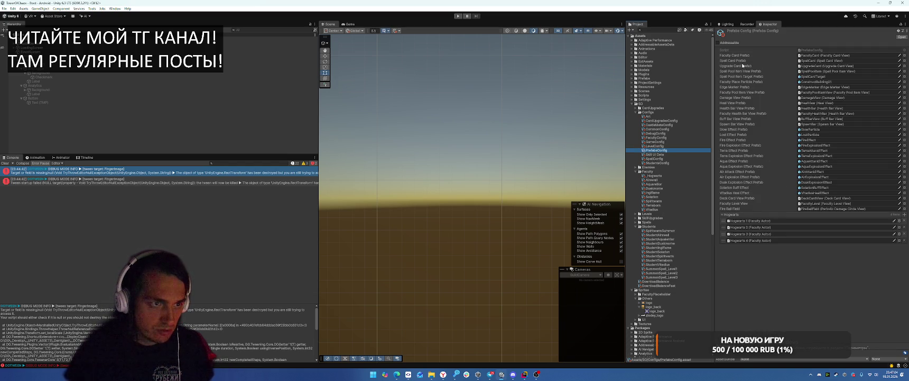
click(817, 182)
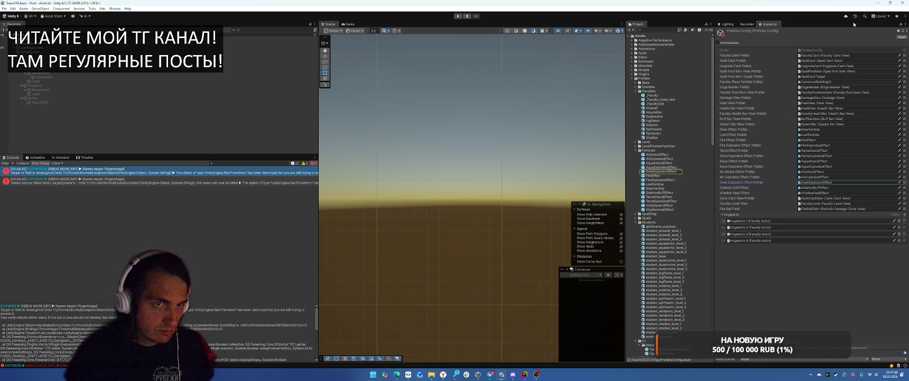
right_click(763, 24)
Step: Float PrefabsConfig in its own window, open the DuskExplosionEffect prefab and preview its particles
click(801, 42)
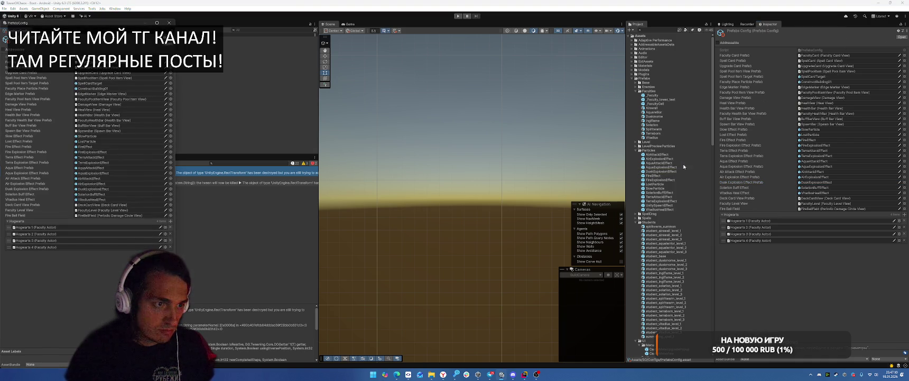
double_click(658, 171)
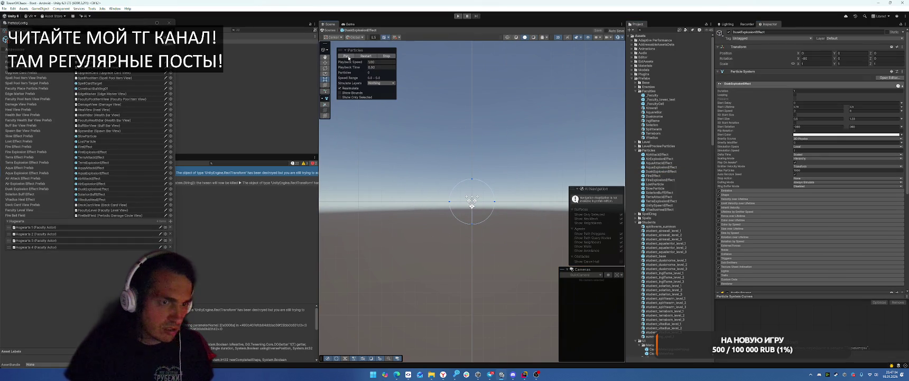
click(346, 56)
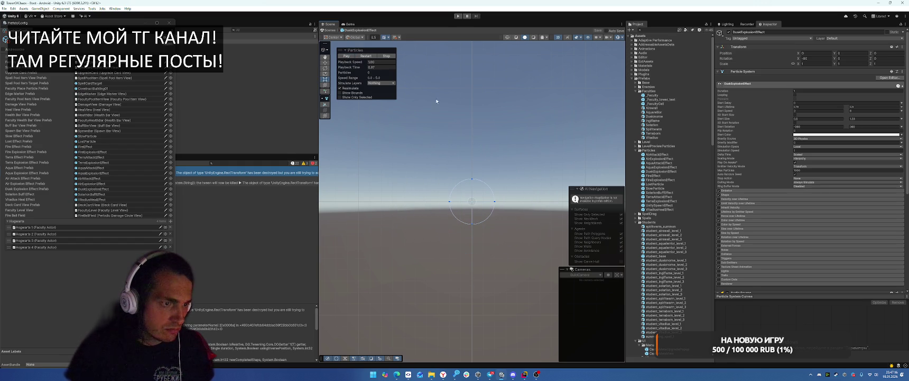
drag(79, 23, 308, 91)
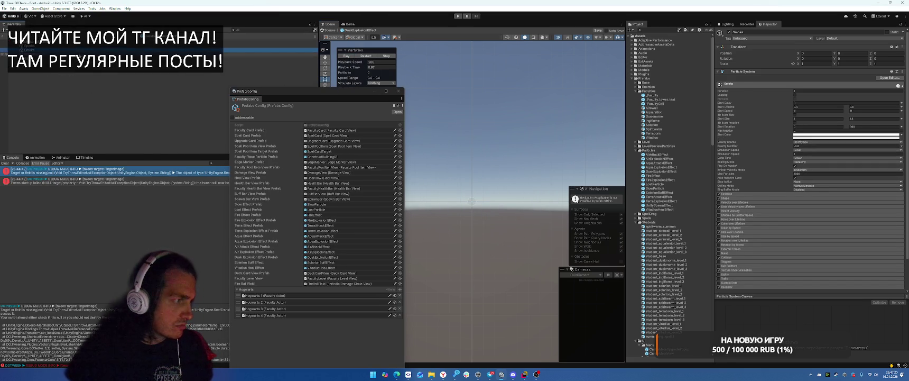
Step: Select Sparks, go back to the whole DuskExplosionEffect, and replay the explosion burst several times
click(78, 46)
key(Up)
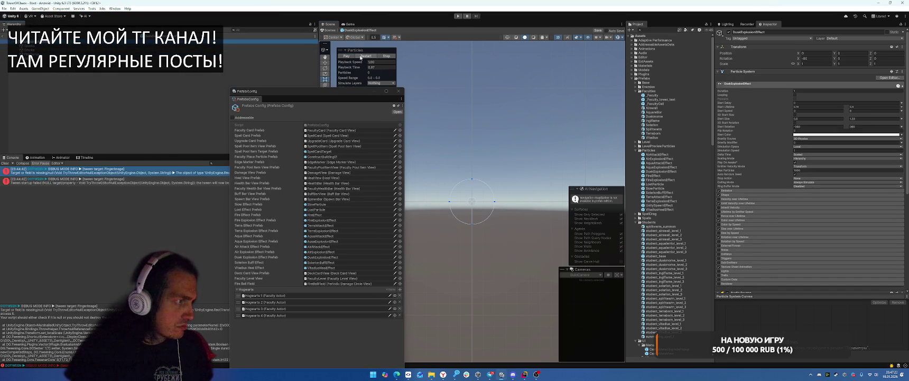
click(360, 57)
click(361, 56)
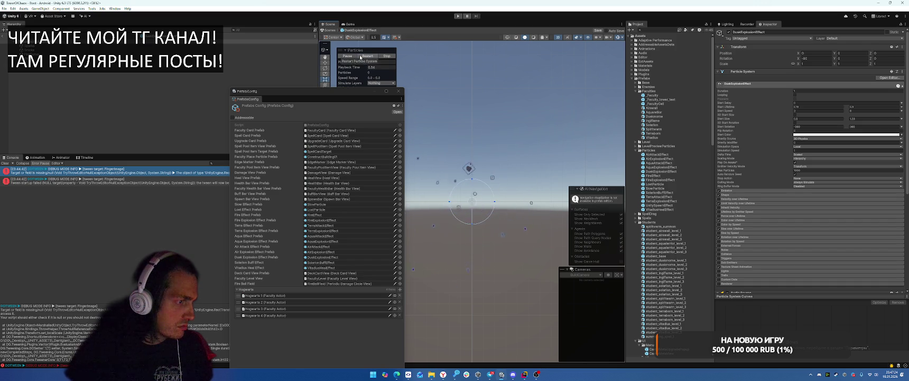
click(360, 56)
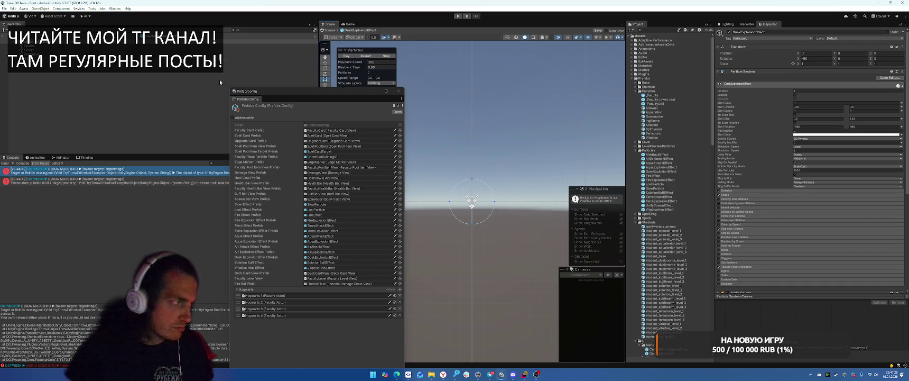
scroll(747, 130, down, 10)
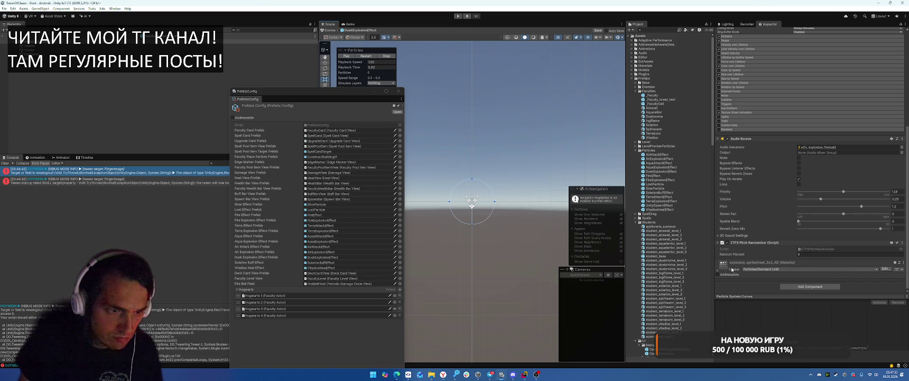
scroll(732, 269, up, 10)
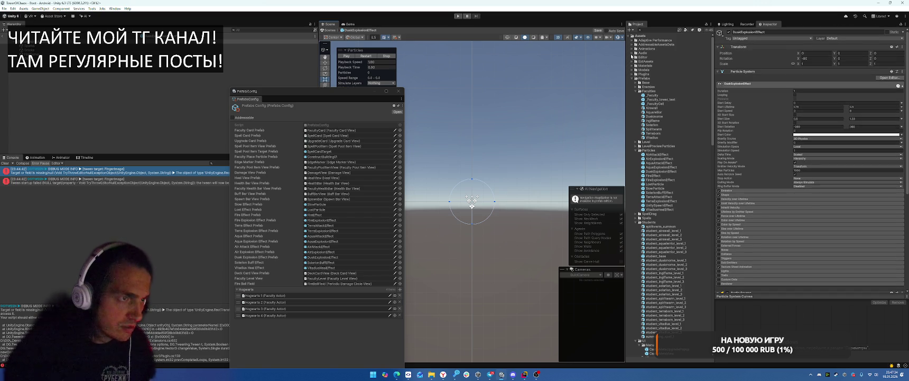
Step: Expand ExtAssets and collapse the uiextensions, Missile Prefab, Epic Toon FX Demo and Materials folders
alt+click(631, 61)
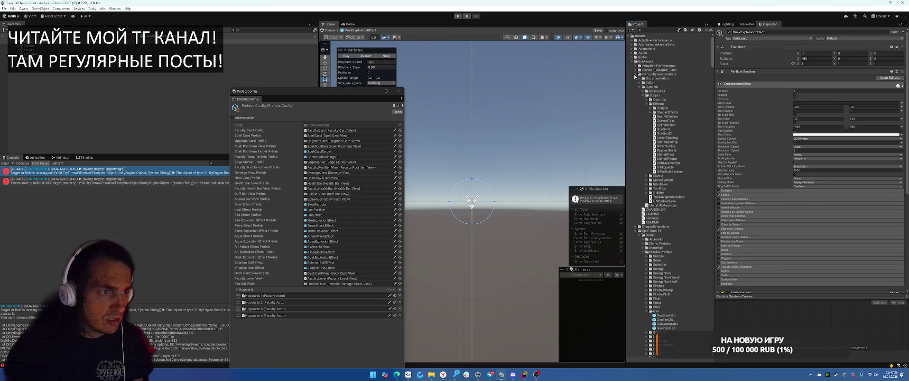
click(635, 75)
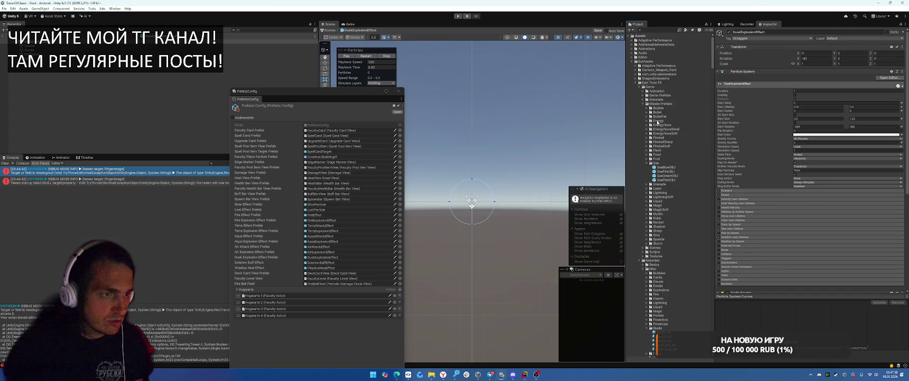
click(643, 104)
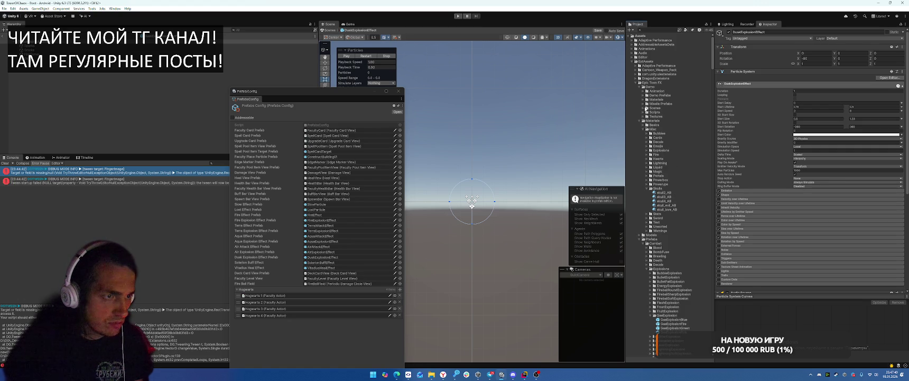
click(643, 104)
click(643, 104)
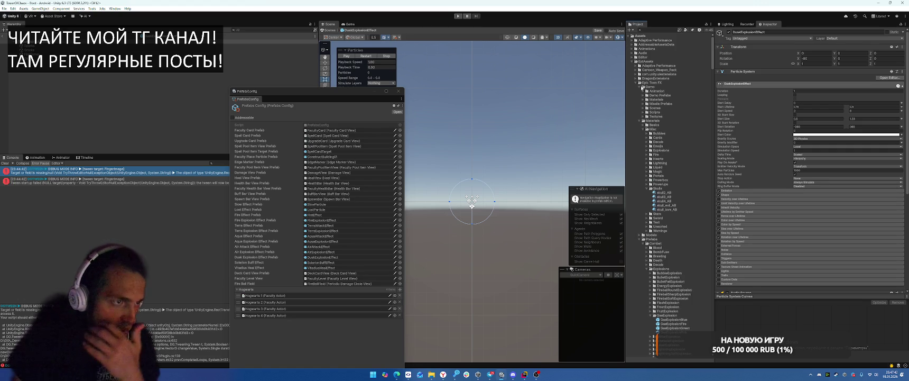
click(642, 86)
click(640, 92)
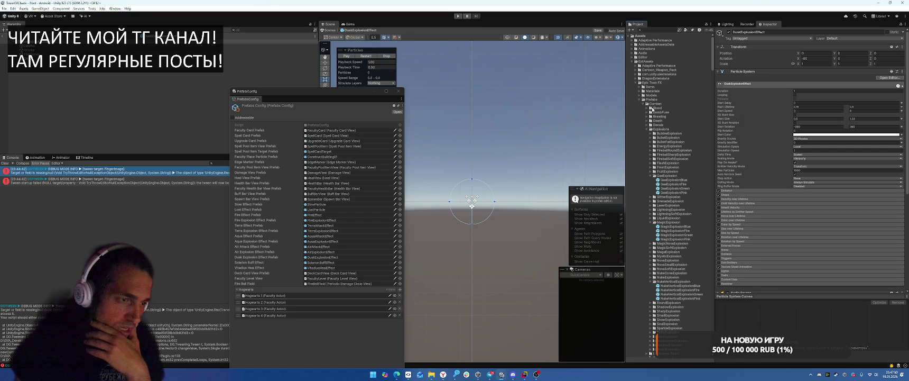
Step: Preview GasExplosionFire, MagicExplosionFire and MagicExplosionBlue, discarding unsaved prefab changes
double_click(675, 184)
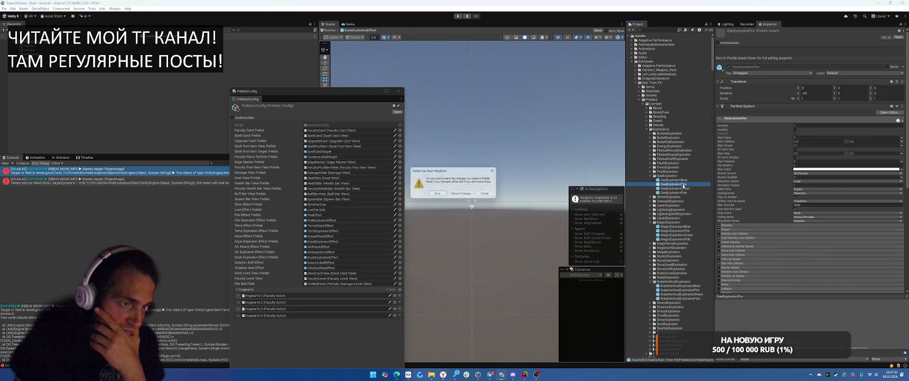
click(463, 194)
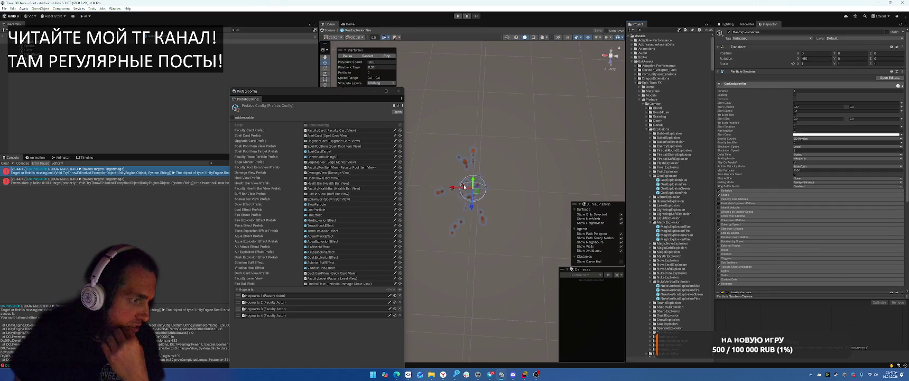
scroll(681, 212, down, 3)
double_click(672, 184)
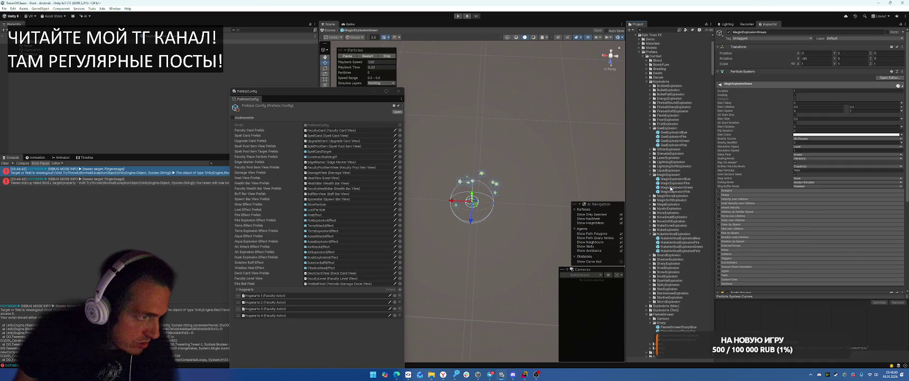
double_click(673, 179)
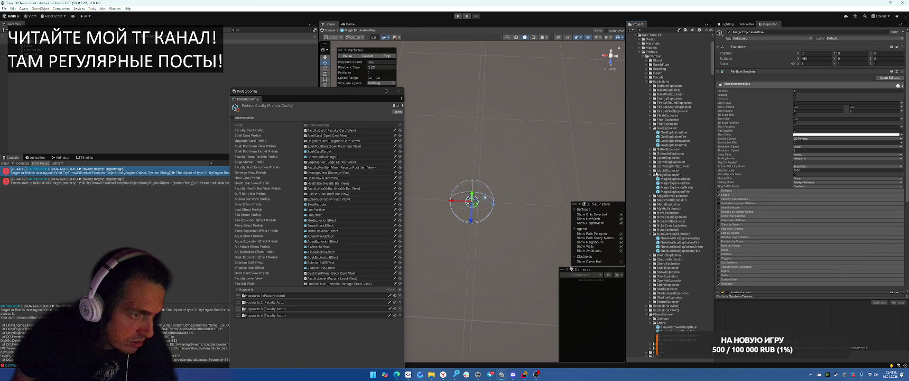
Step: Preview the LiquidExplosion Acid, Oil and Slime variants, then LaserExplosionPink
click(652, 170)
double_click(674, 175)
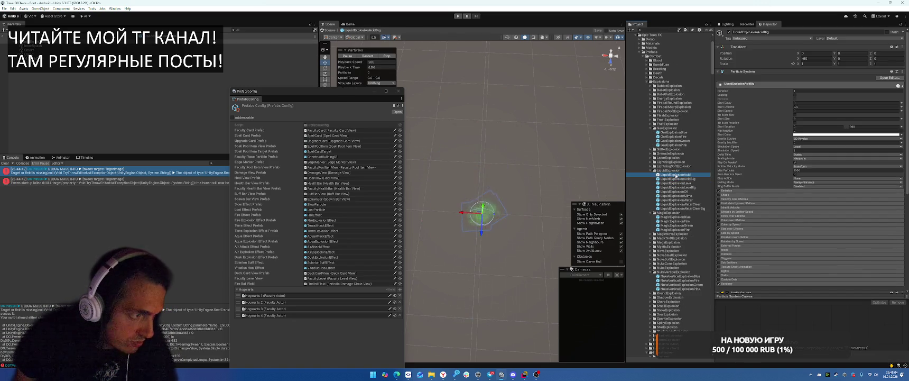
double_click(678, 192)
double_click(679, 195)
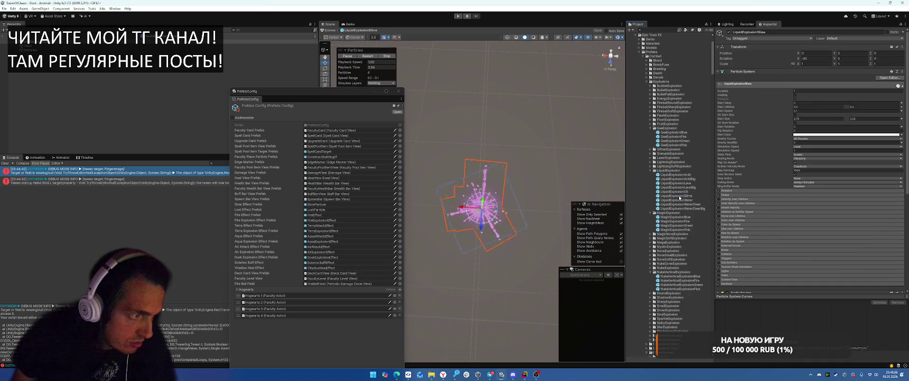
click(679, 191)
double_click(679, 192)
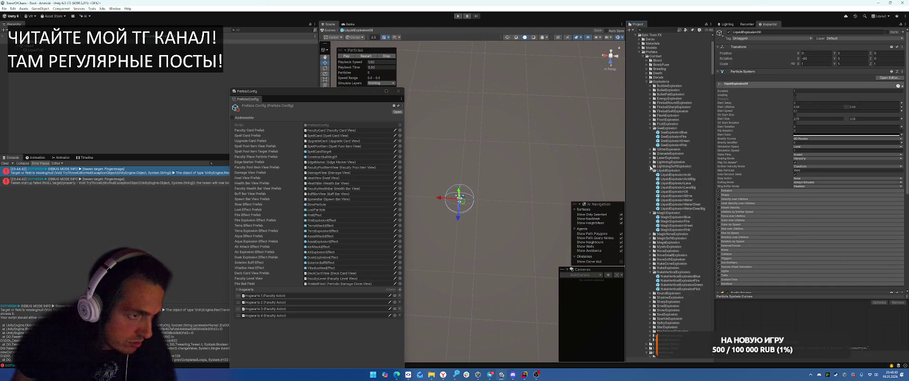
click(651, 158)
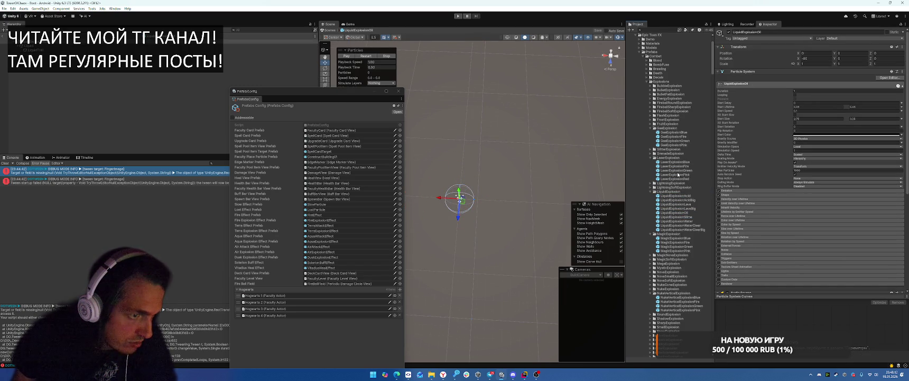
double_click(680, 175)
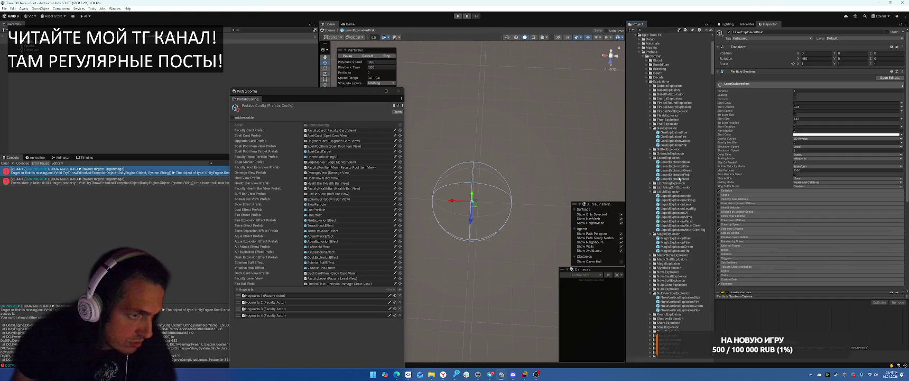
click(652, 154)
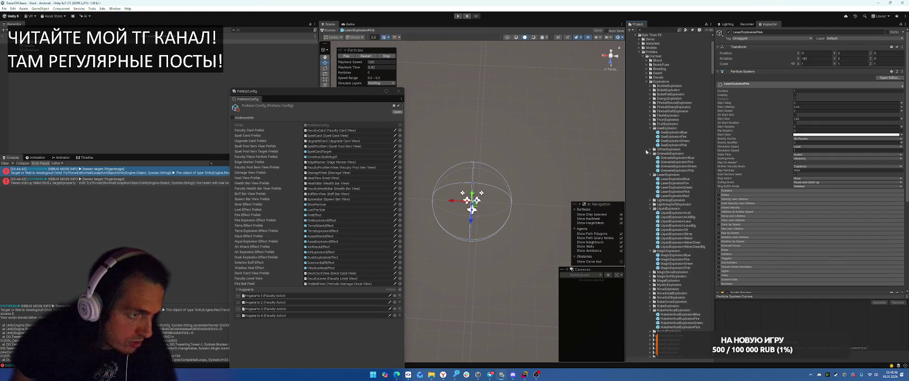
Step: Preview GlitterExplosionYellow and the MagicNovaExplosion Green, Fire, Blue and Pink variants
click(651, 149)
double_click(677, 166)
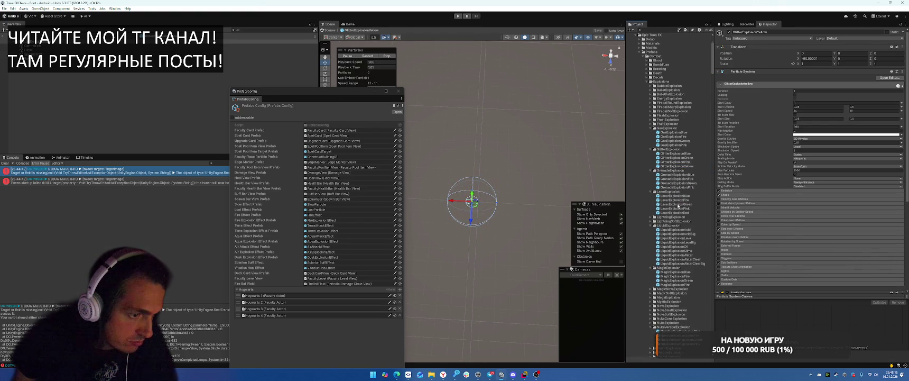
scroll(678, 206, down, 5)
click(652, 210)
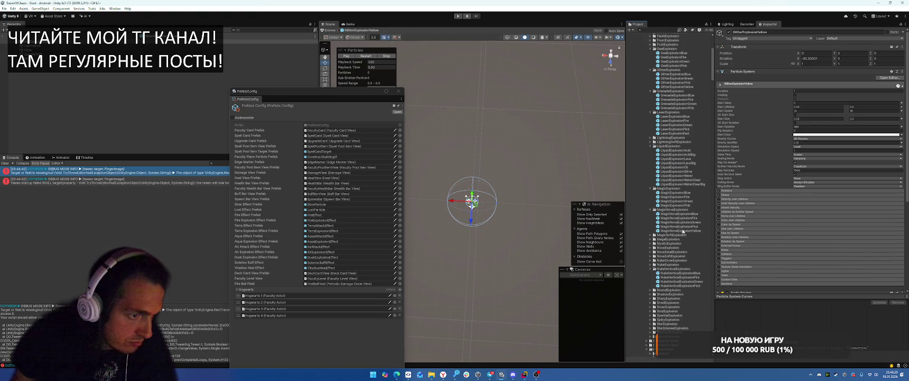
double_click(681, 222)
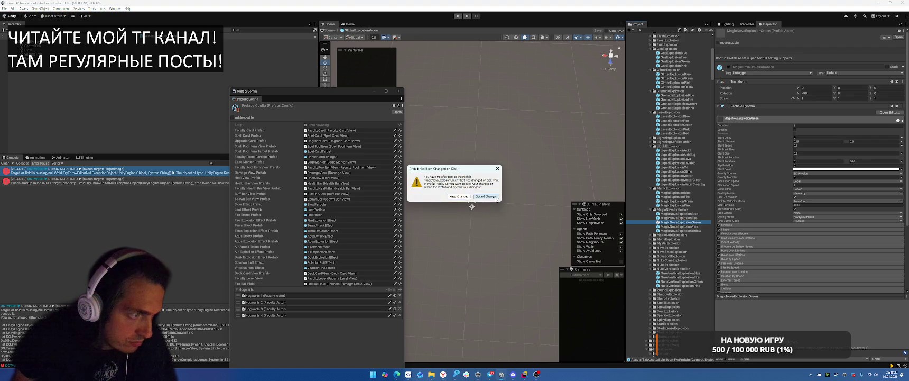
click(486, 196)
double_click(682, 218)
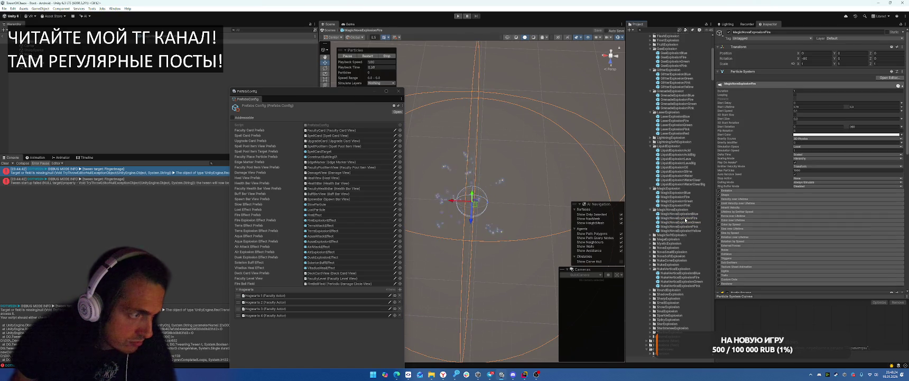
click(684, 214)
double_click(684, 215)
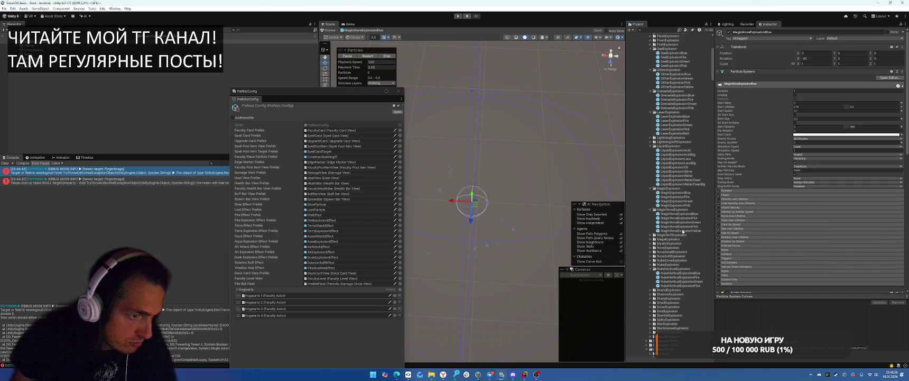
double_click(682, 226)
click(486, 196)
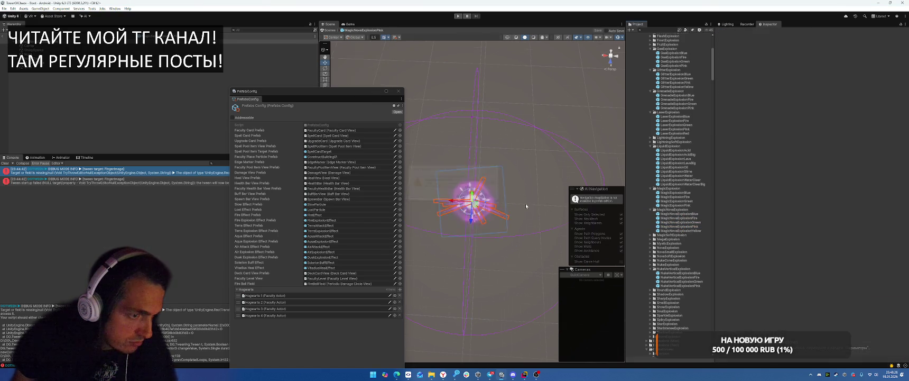
Step: Preview the MagicSoftExplosion Fire and Pink variants and the MysticExplosion Dark and Purple variants
click(650, 235)
double_click(670, 240)
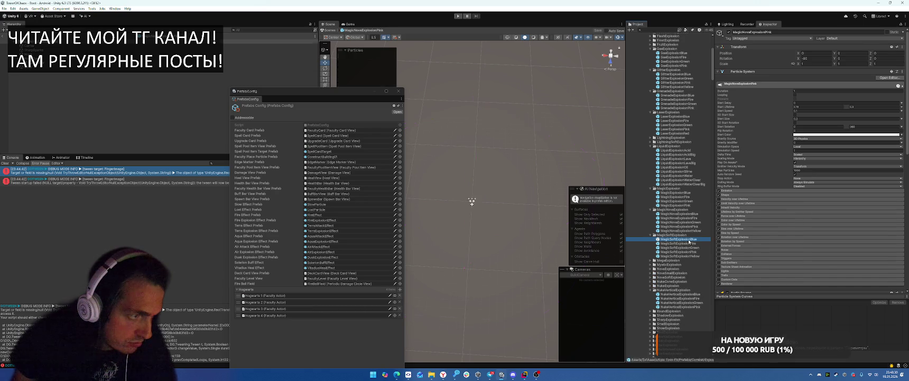
double_click(680, 244)
double_click(684, 251)
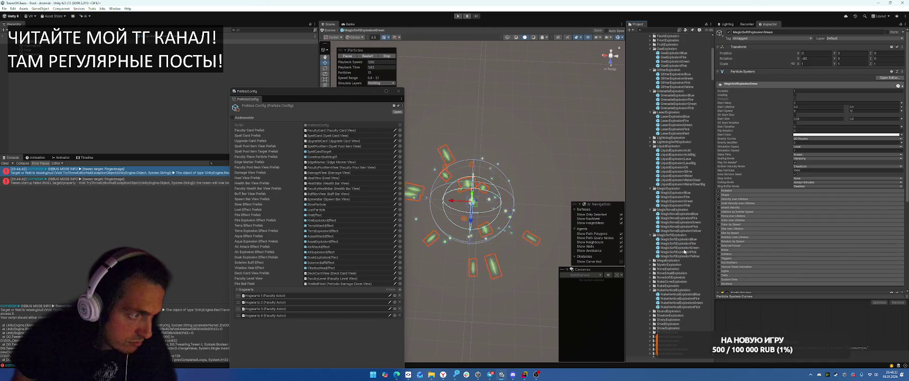
click(683, 256)
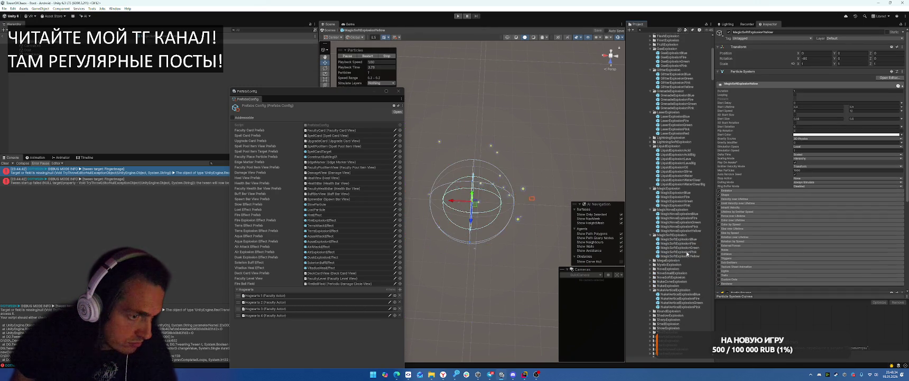
click(651, 264)
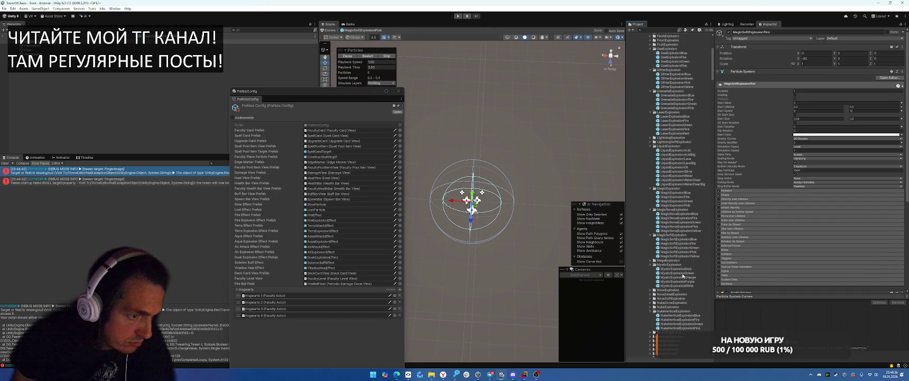
double_click(679, 269)
click(685, 277)
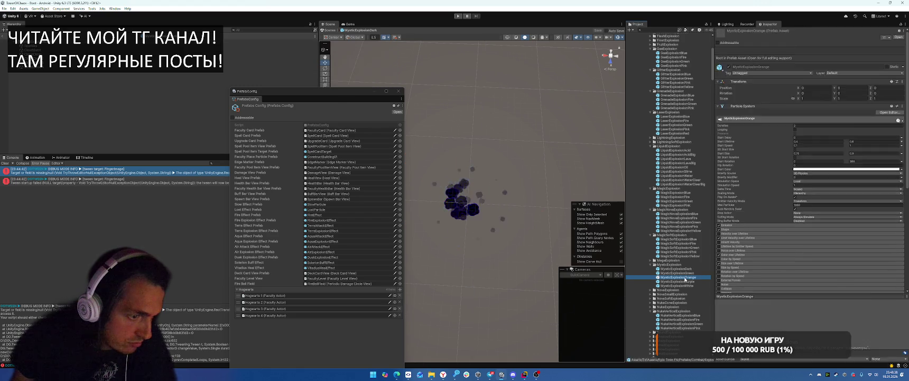
double_click(682, 277)
double_click(681, 281)
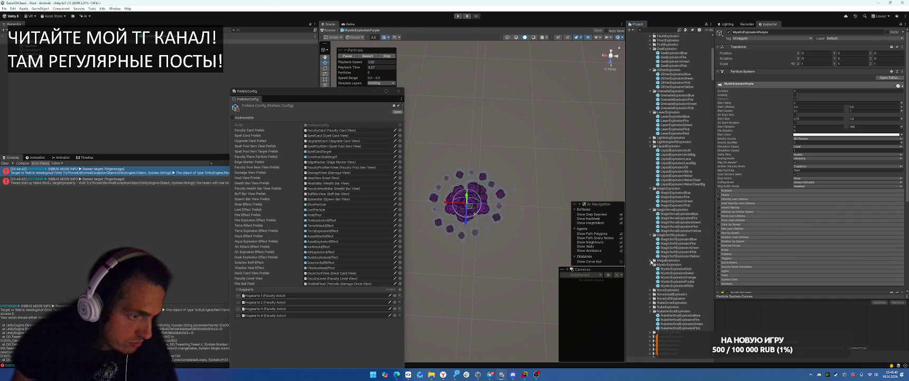
Step: Preview MegaExplosionGreen, then ShadowExplosion, ShadowExplosion3 and ShadowExplosion2
click(651, 260)
double_click(678, 268)
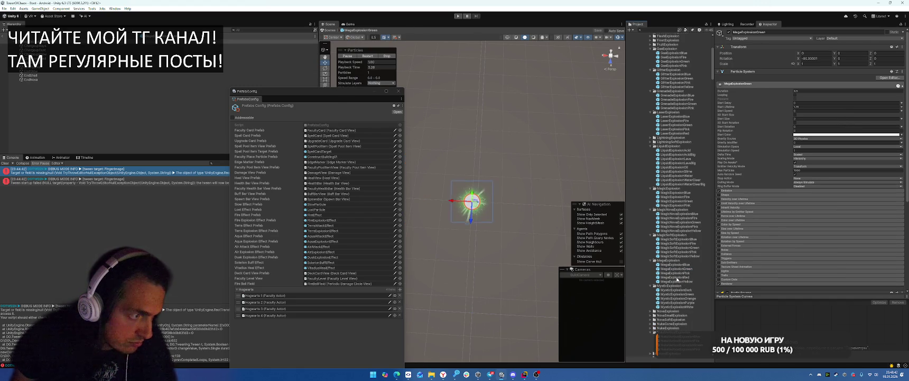
scroll(674, 266, down, 3)
scroll(667, 287, down, 3)
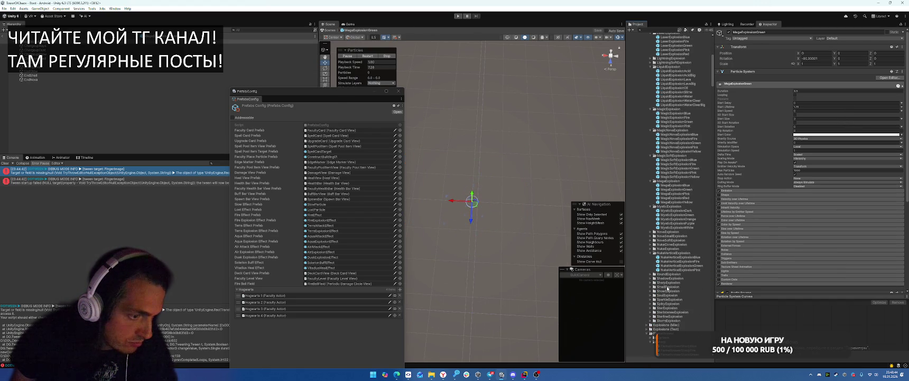
click(650, 278)
double_click(673, 283)
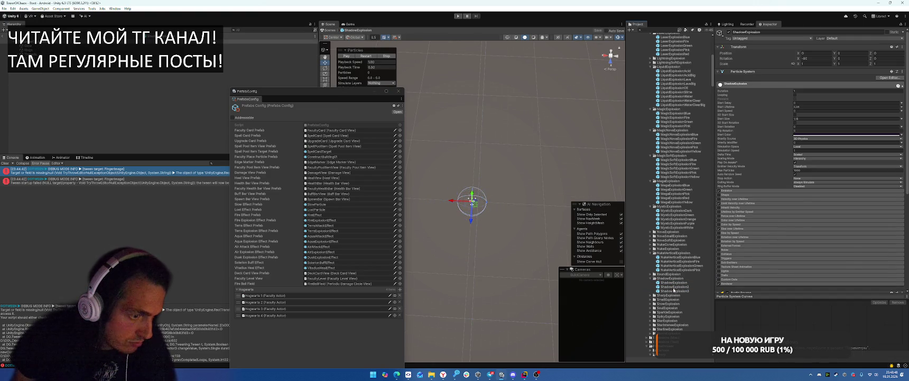
double_click(674, 291)
double_click(670, 283)
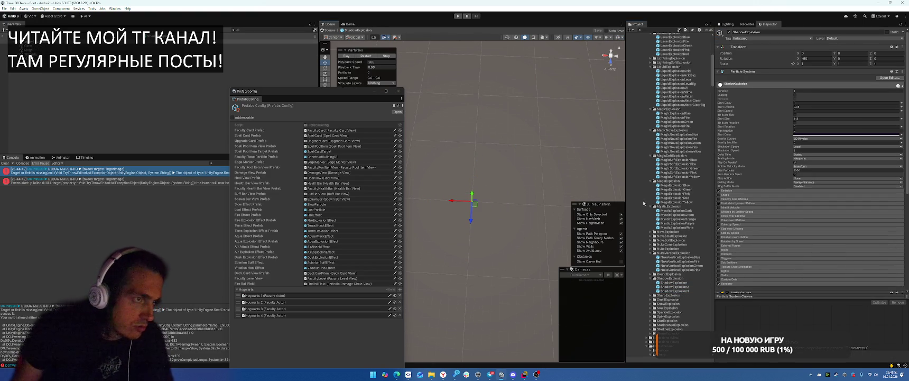
double_click(676, 286)
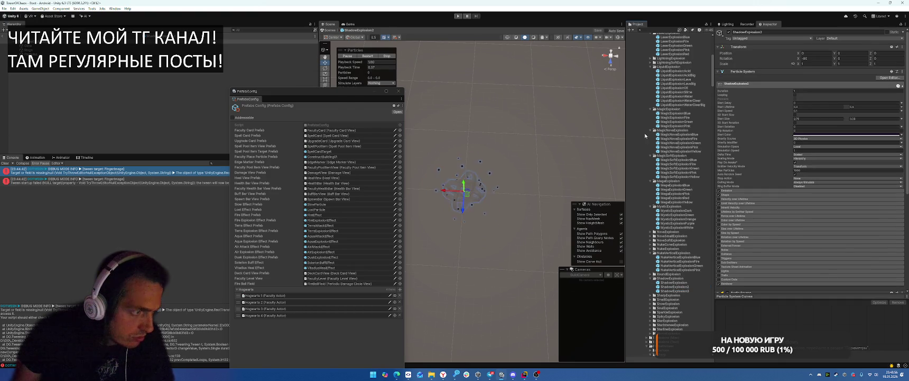
Step: Compare the ShadowExplosion variants, settle on ShadowExplosion3, and return to the main scene
click(618, 38)
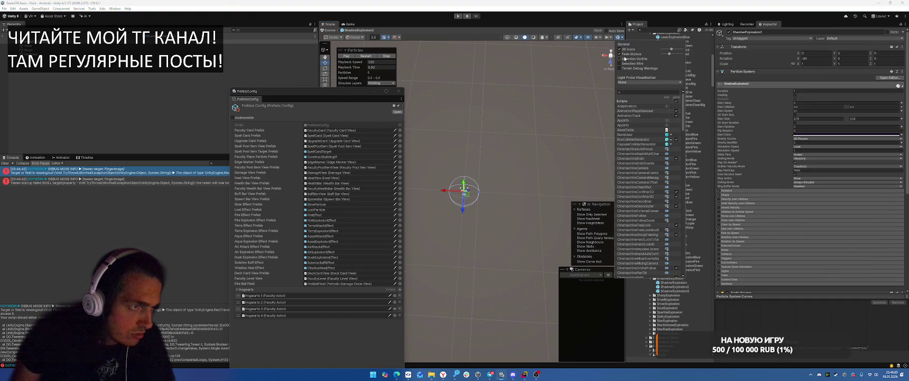
click(673, 290)
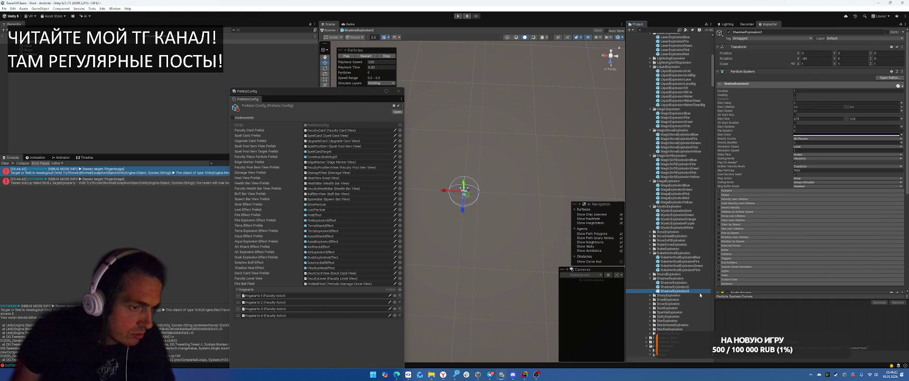
click(673, 282)
click(682, 287)
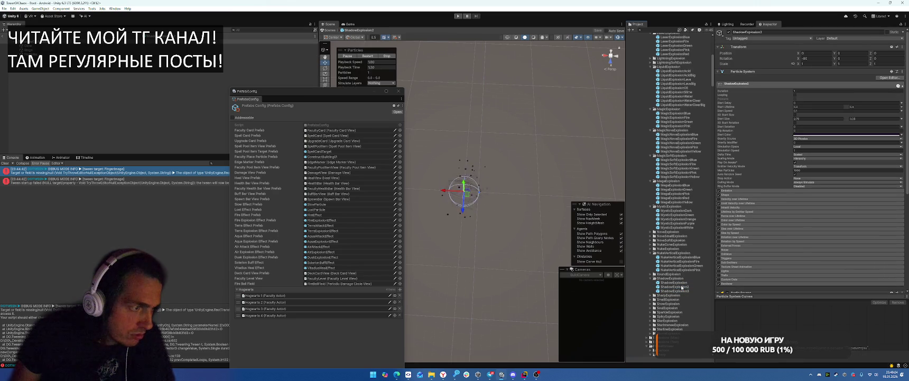
click(682, 291)
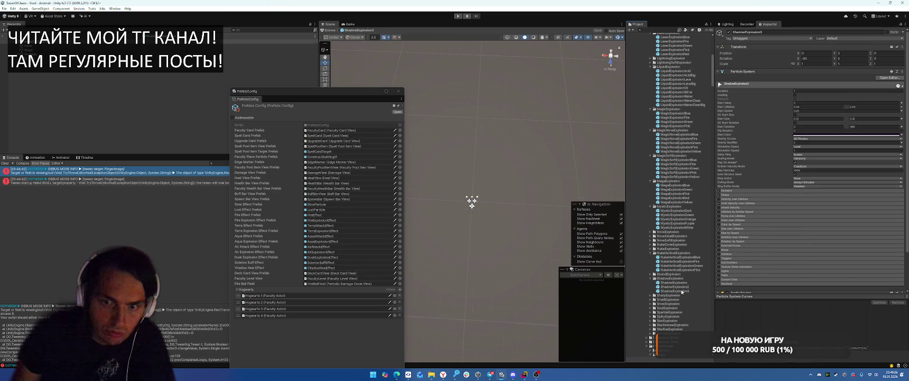
click(682, 291)
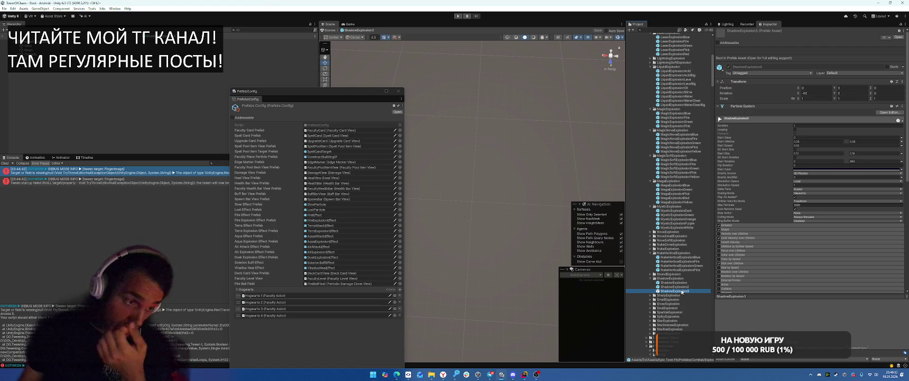
click(675, 287)
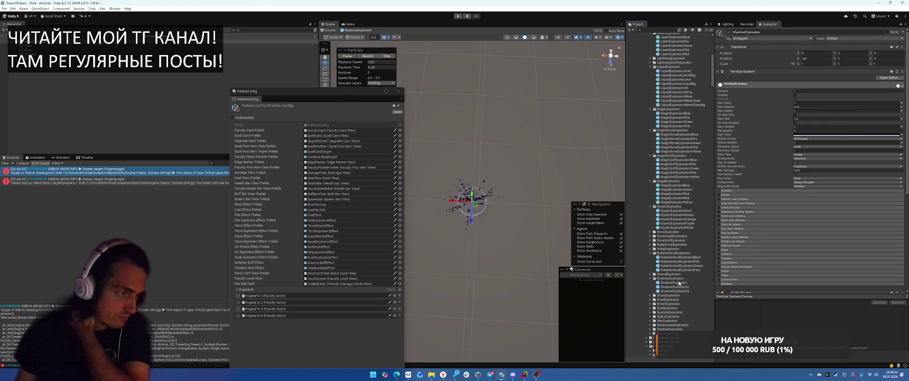
double_click(674, 290)
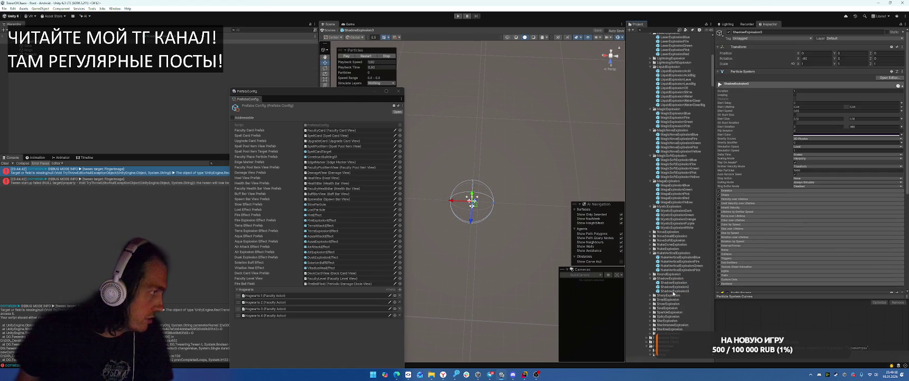
click(3, 36)
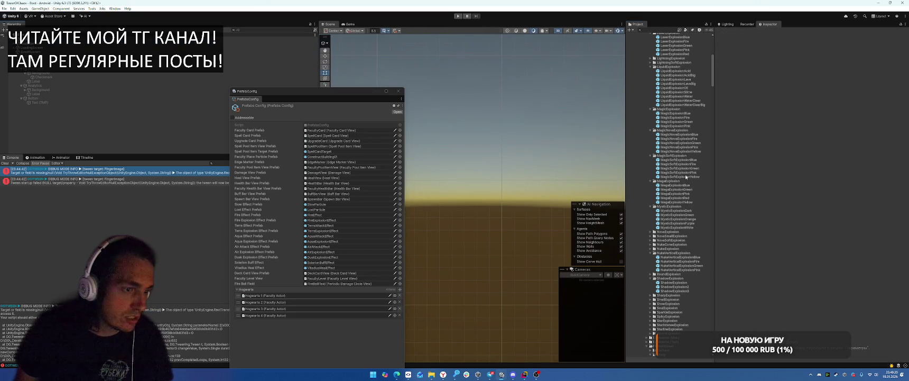
Step: Drag ShadowExplosion3 into the Hierarchy and collapse the ExtAssets folder
scroll(670, 218, up, 10)
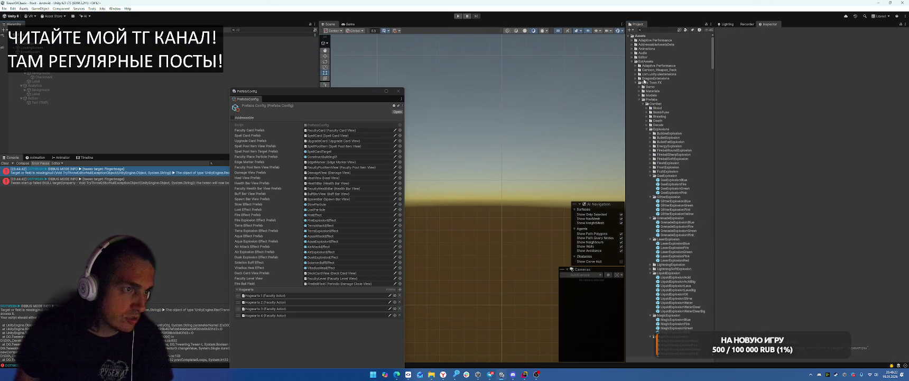
scroll(685, 103, down, 15)
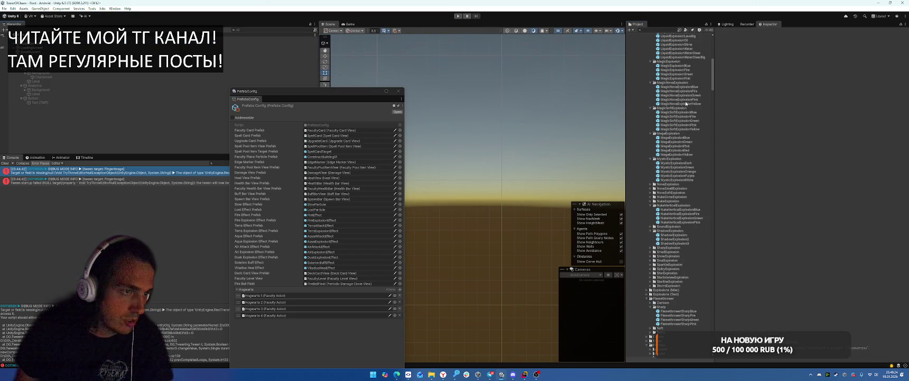
drag(674, 243, 79, 109)
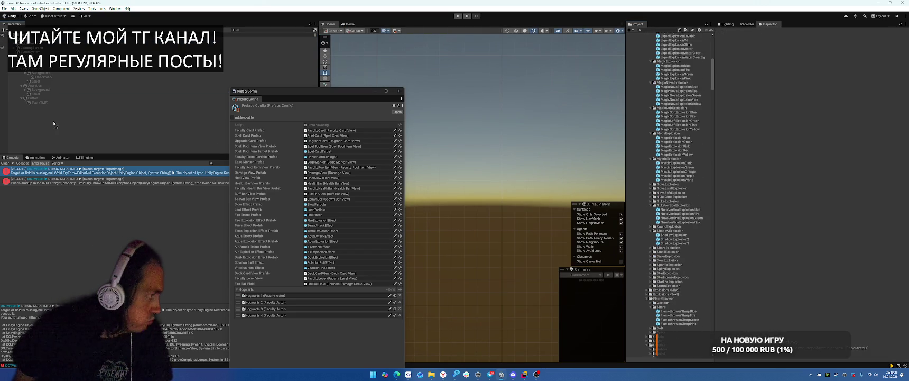
scroll(687, 250, down, 12)
scroll(692, 243, down, 6)
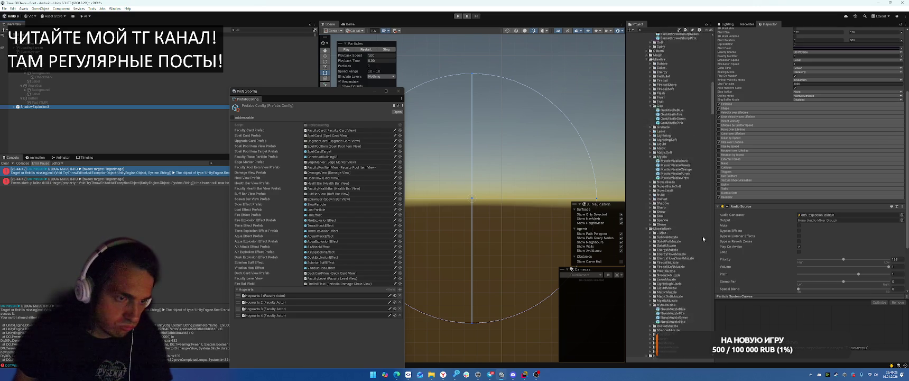
scroll(759, 228, down, 4)
scroll(683, 241, down, 5)
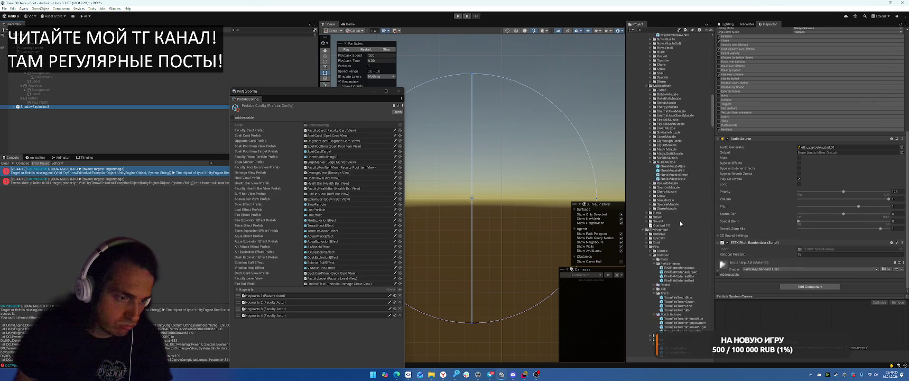
scroll(643, 223, down, 3)
scroll(650, 211, up, 20)
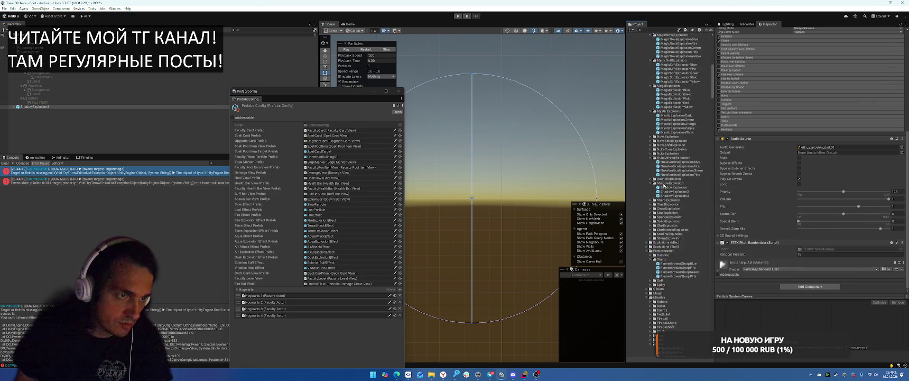
click(632, 61)
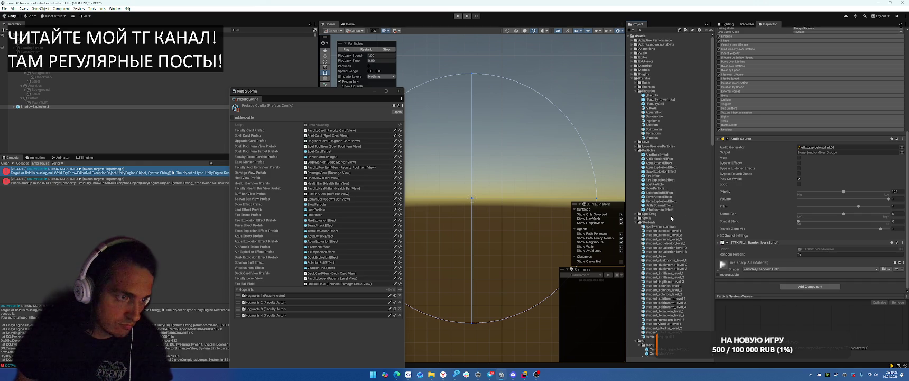
Step: Add DuskExplosionEffect to the scene, delete it, and assign ShadowExplosion3 to the Dusk Explosion Effect field
click(657, 172)
drag(657, 171, 106, 111)
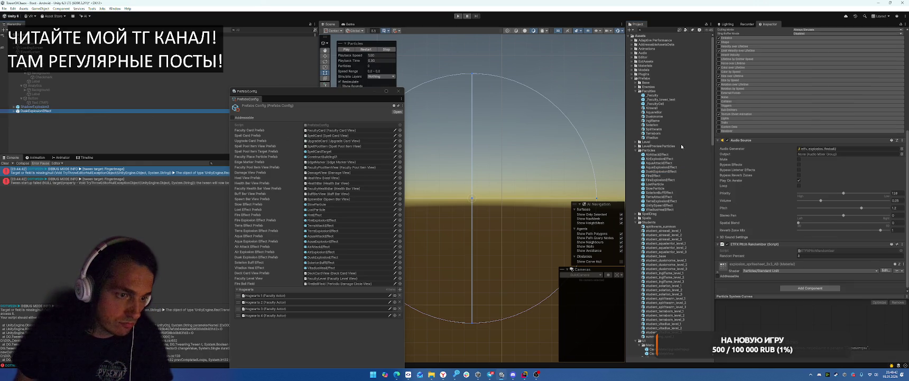
scroll(859, 139, up, 5)
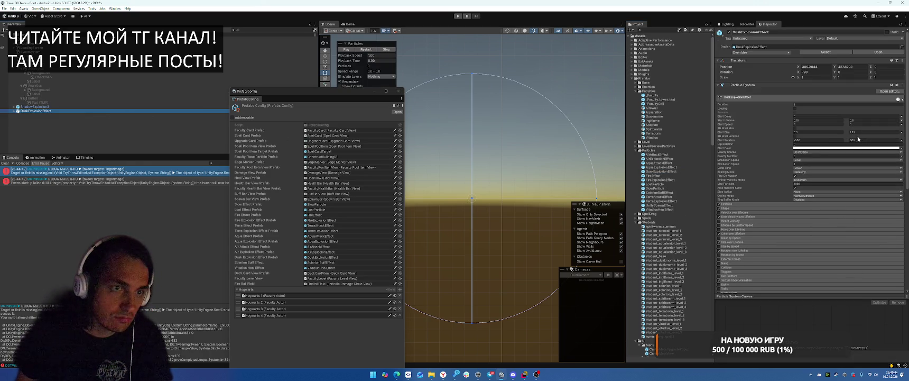
click(71, 107)
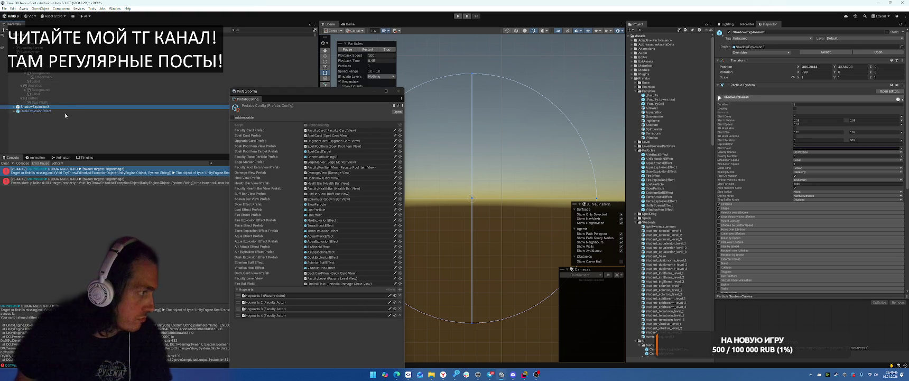
click(80, 111)
key(Delete)
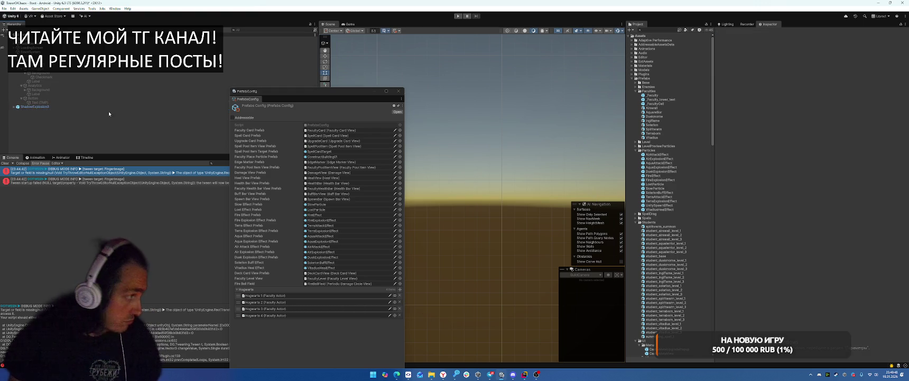
mouse_move(98, 107)
mouse_down()
mouse_move(185, 273)
mouse_move(330, 269)
mouse_move(338, 261)
mouse_move(330, 256)
mouse_up()
Step: Delete ShadowExplosion3 from the scene, start play, buy the Free Dig skill and start the battle
click(34, 107)
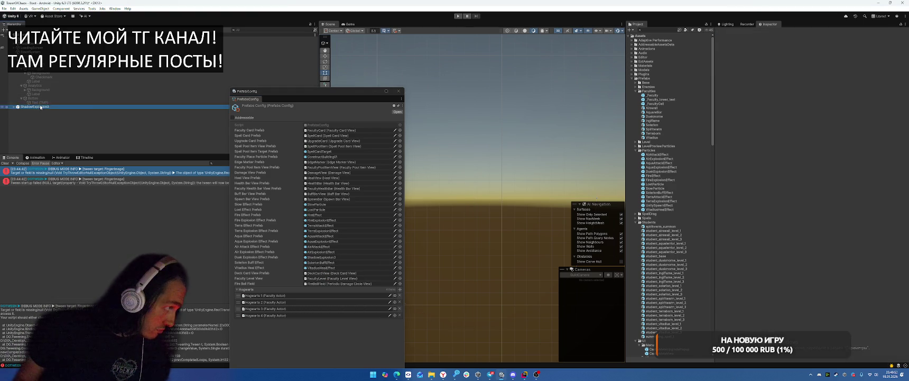
key(Delete)
click(457, 16)
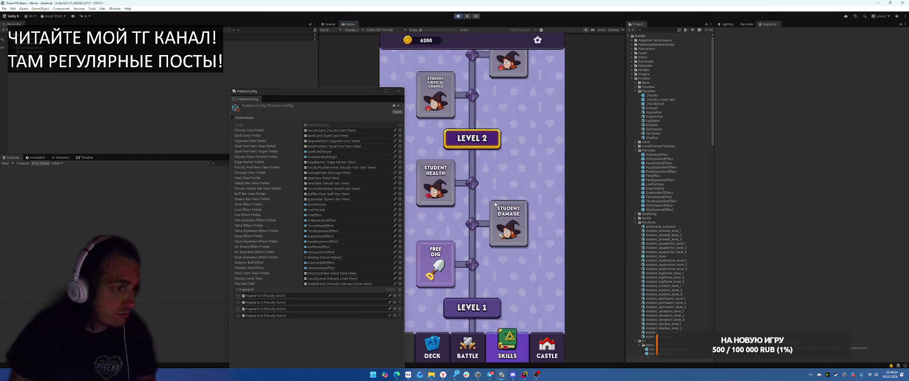
click(435, 263)
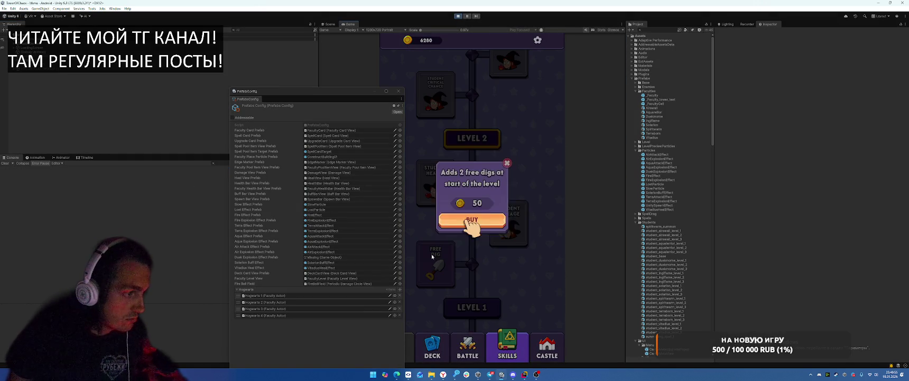
click(472, 226)
click(467, 346)
click(479, 276)
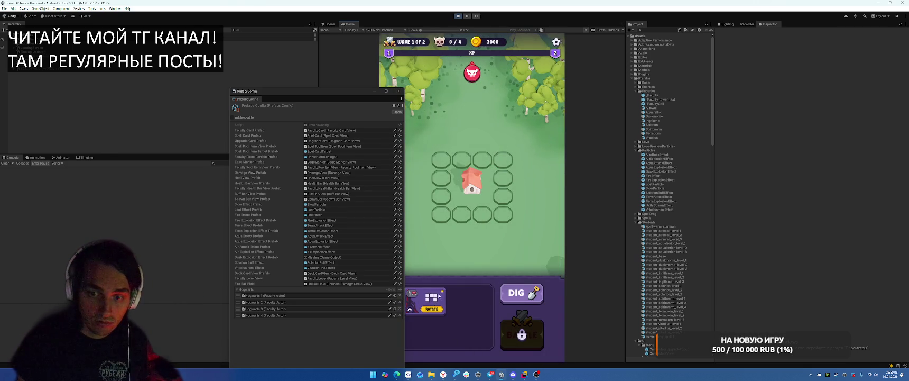
Step: Dig three top-row cells, place the 2x2 card above the house, and resume play after each error pause
click(522, 293)
drag(462, 142, 495, 144)
drag(431, 296, 482, 152)
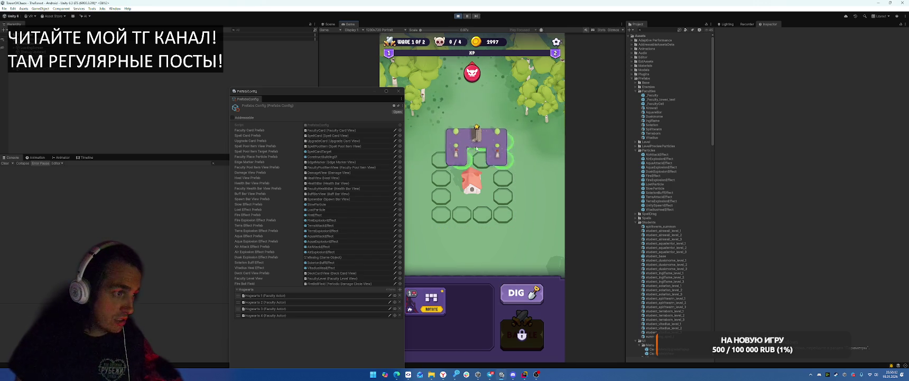
click(522, 333)
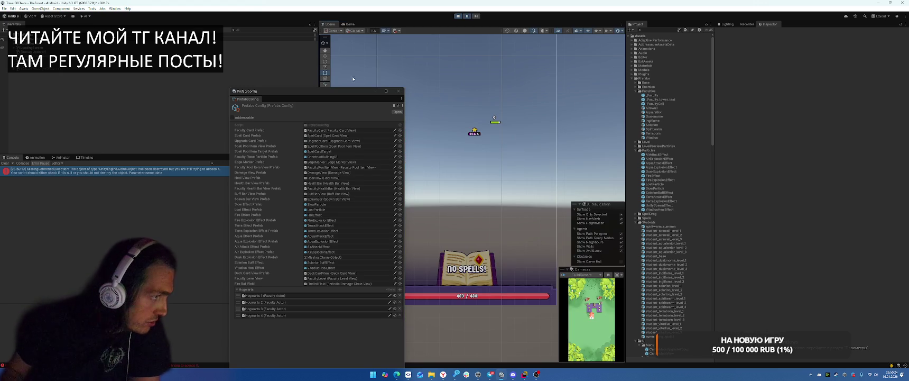
click(467, 20)
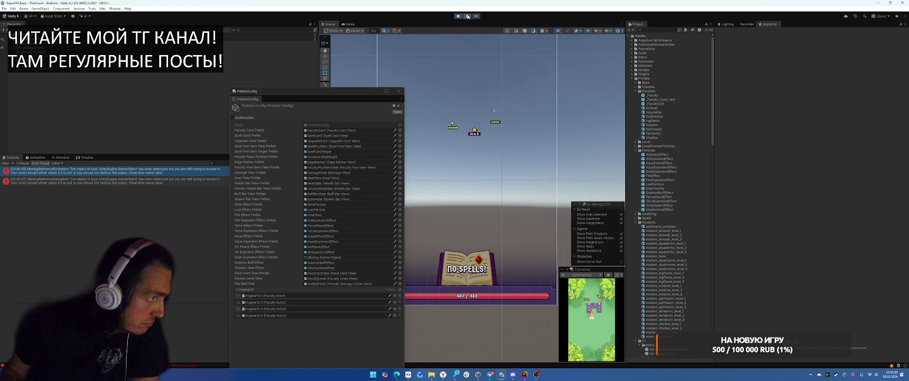
click(468, 16)
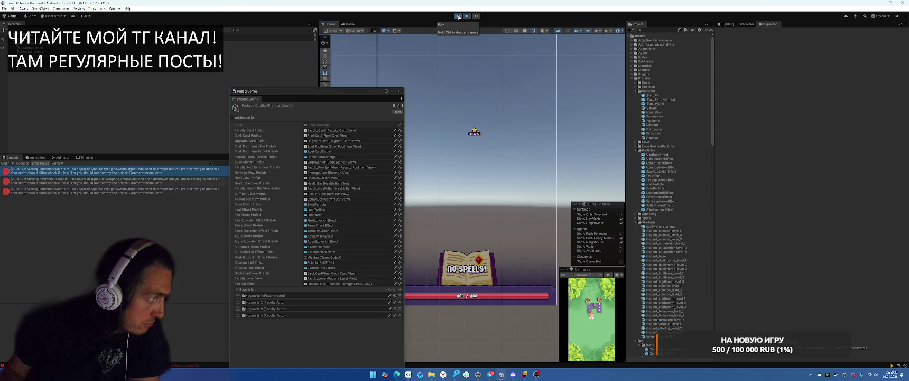
Step: Stop the play test and select DuskExplosionEffectPrefab on line 175 in Rider
click(458, 17)
key(alt+Tab)
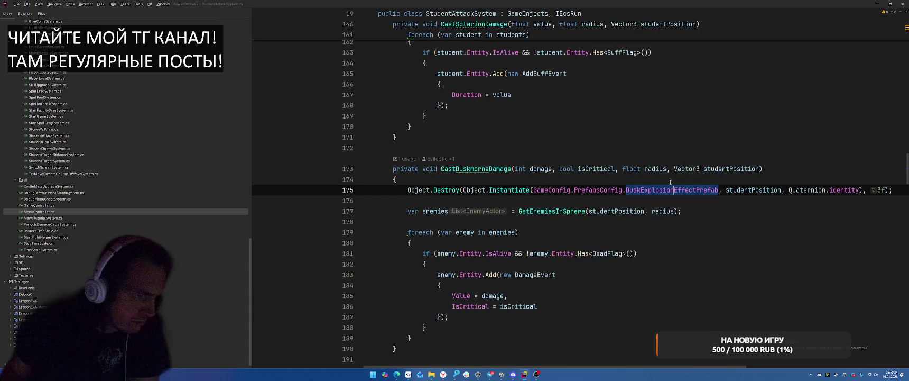
click(661, 189)
key(ctrl+Left)
key(ctrl+Left)
key(ctrl+Left)
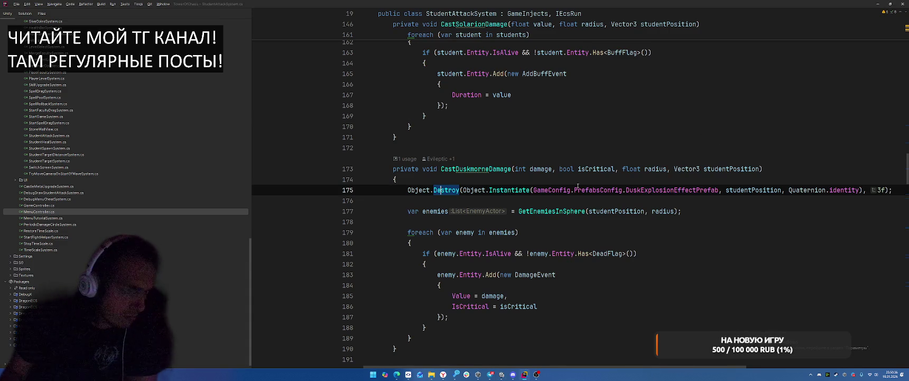
double_click(660, 189)
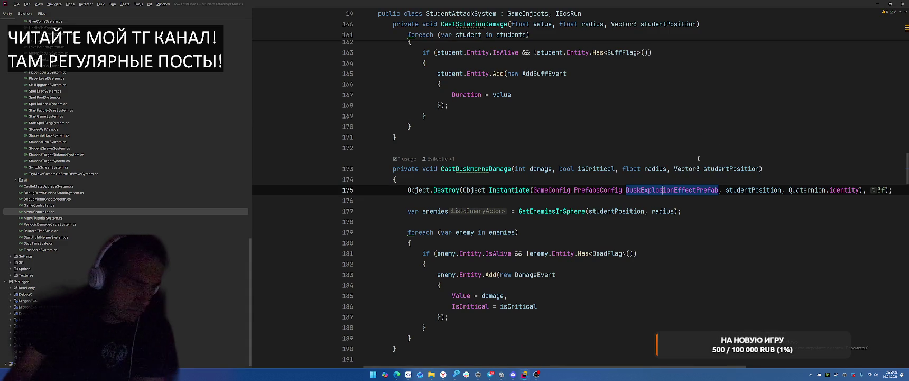
Step: Find DuskExplosionEffectPrefab's usages in Unity, close the usage list, and return to Unity
click(703, 235)
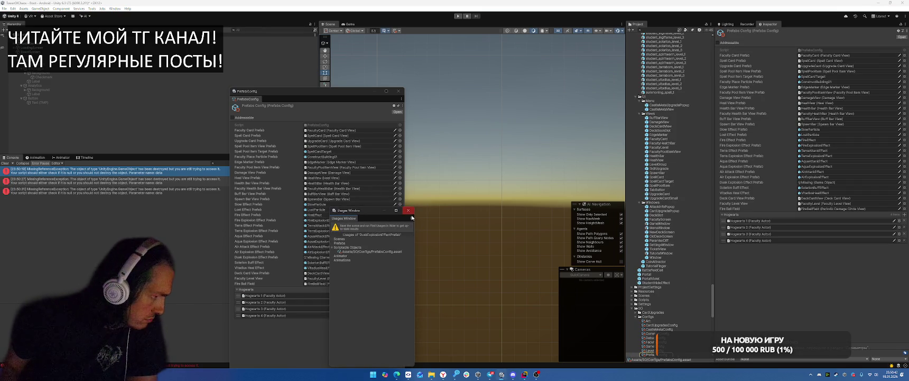
click(408, 210)
click(524, 373)
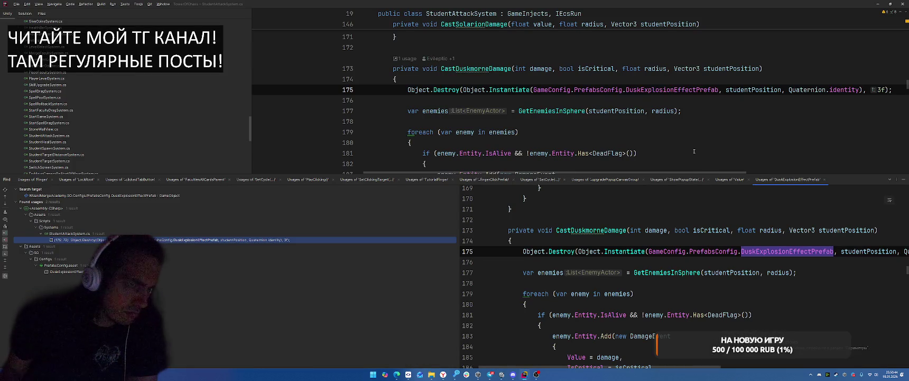
click(709, 89)
key(alt+Tab)
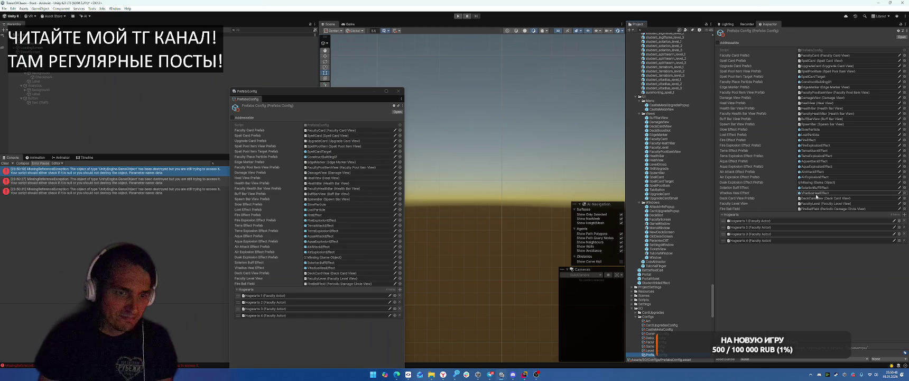
Step: Search the Project for Shadow and assign ShadowExplosion3 to the Dusk Explosion Effect Prefab field
scroll(681, 85, up, 5)
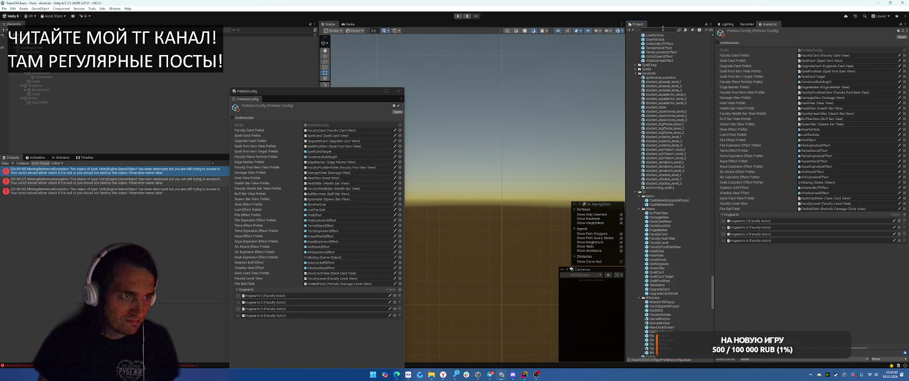
text(Shadow)
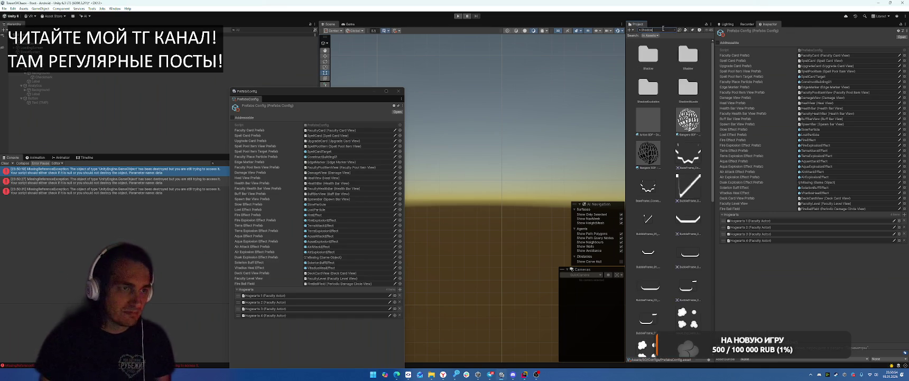
text( t:prefab)
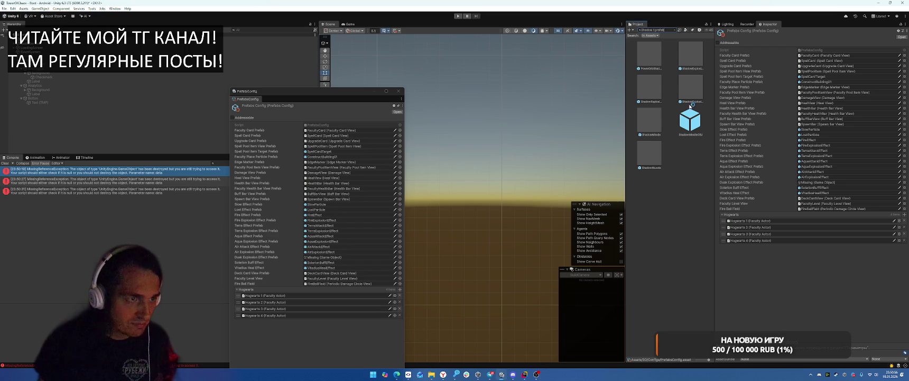
drag(711, 360, 696, 359)
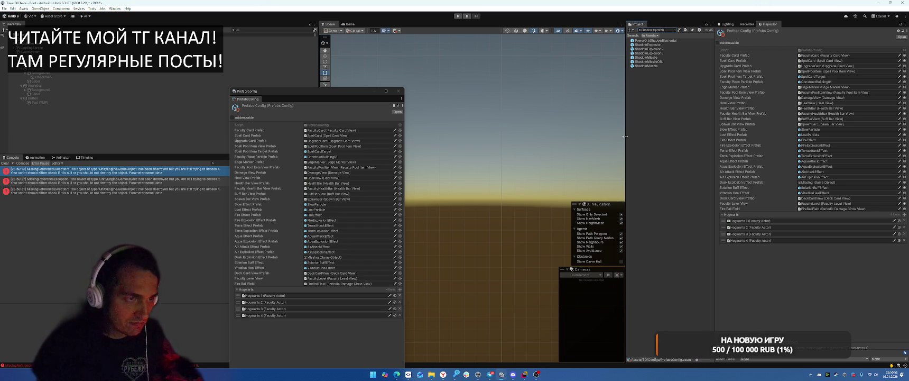
drag(658, 54, 822, 181)
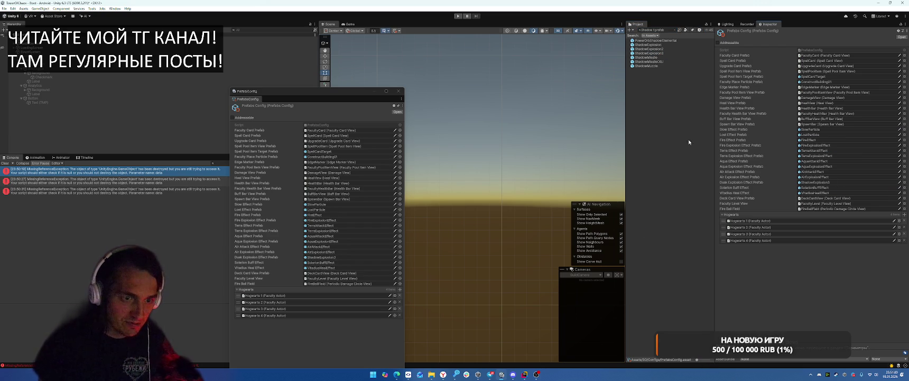
Step: Play level 1-1 as Duskmorne, dig, place the building on the top tiles, and start the battle
click(463, 16)
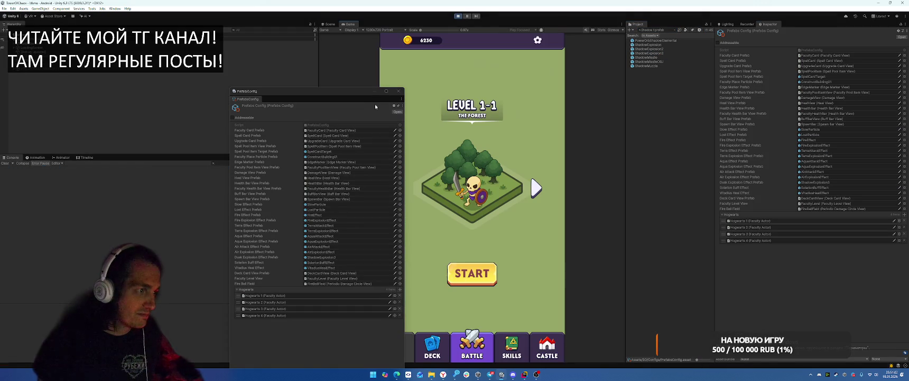
click(485, 271)
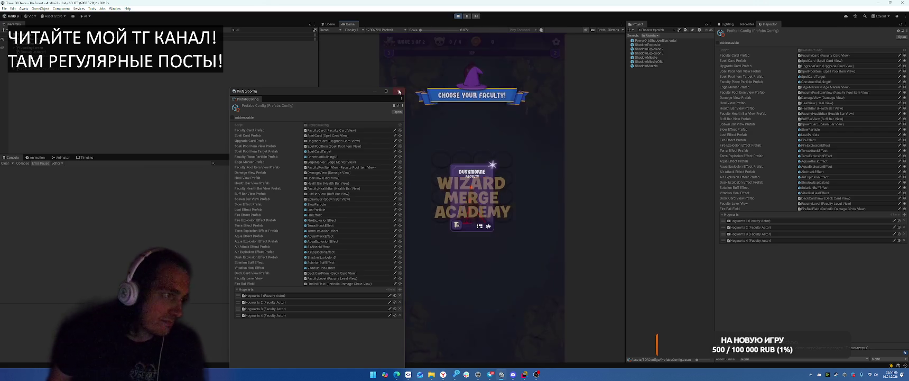
click(477, 192)
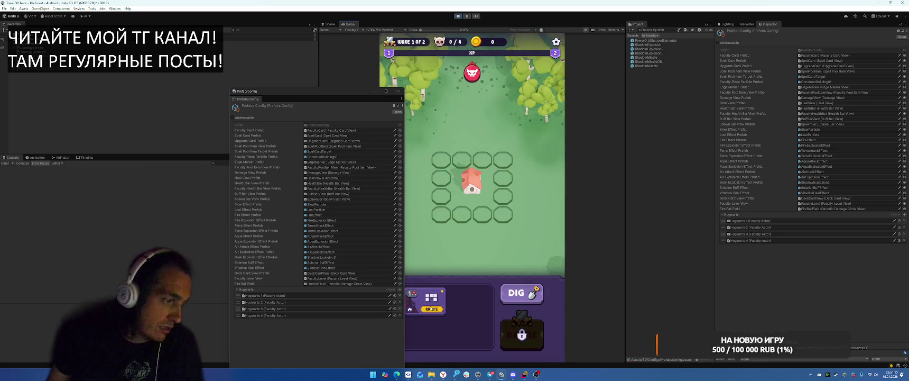
click(519, 297)
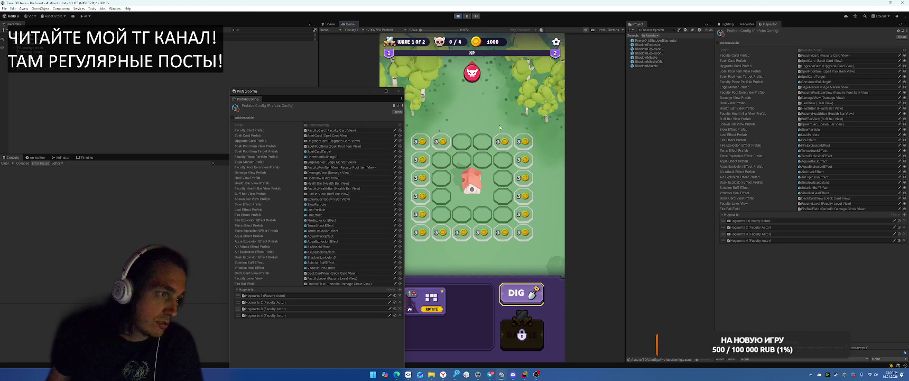
drag(430, 299, 482, 151)
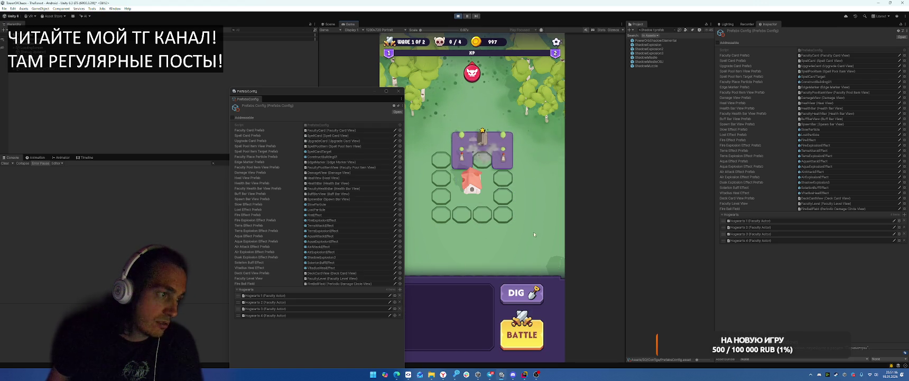
click(530, 334)
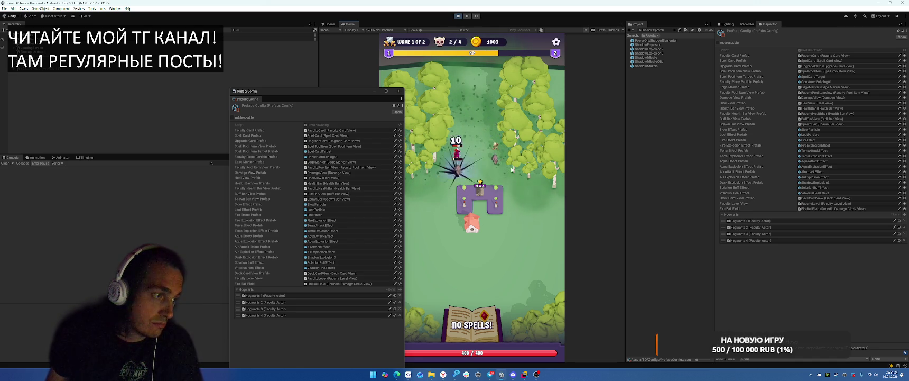
Step: Stop the play test, open the Duskmorne prefab, and locate its NavMeshObstacle object
key(ctrl+p)
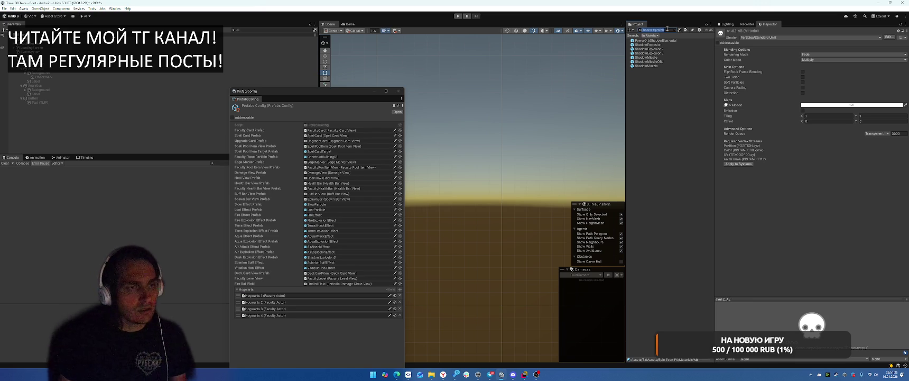
text(Duskm)
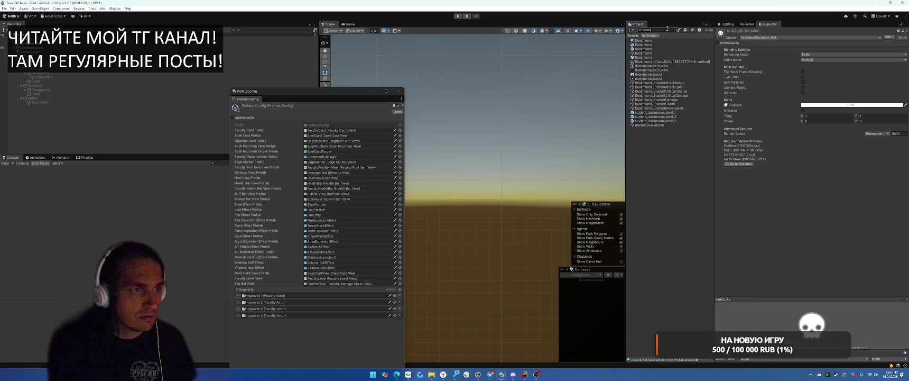
click(659, 49)
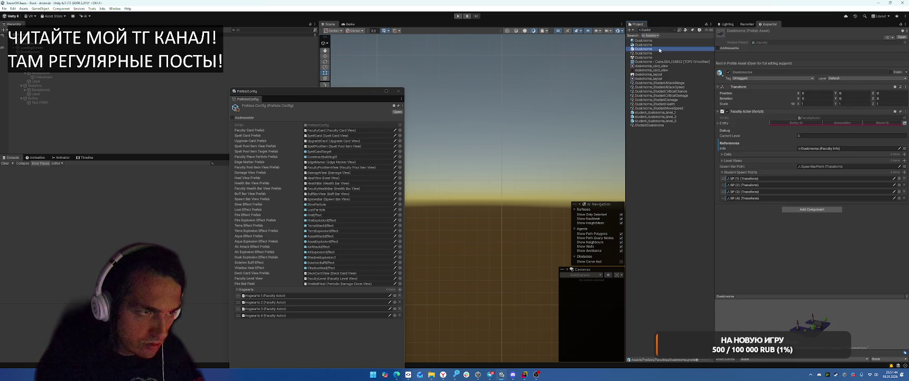
double_click(660, 49)
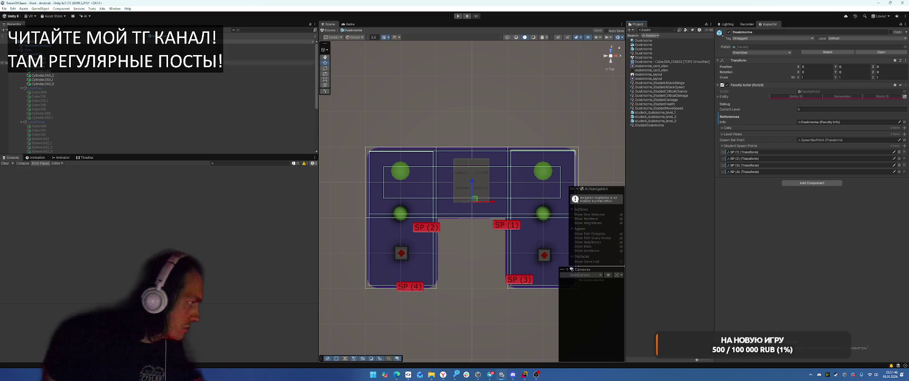
click(399, 169)
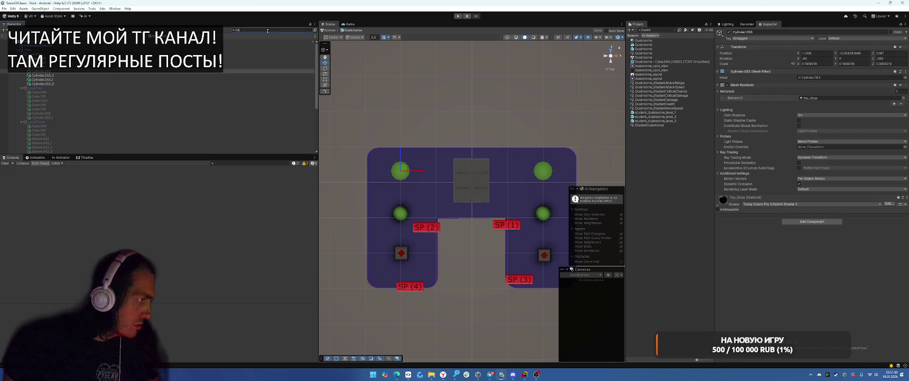
text(u)
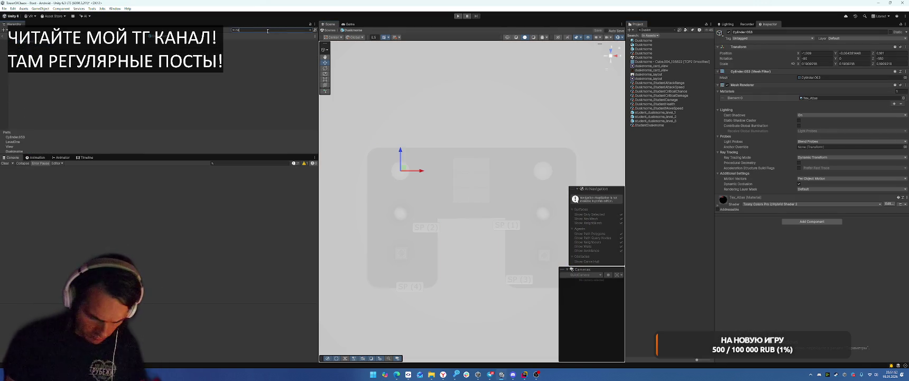
text(vmeshobstacle)
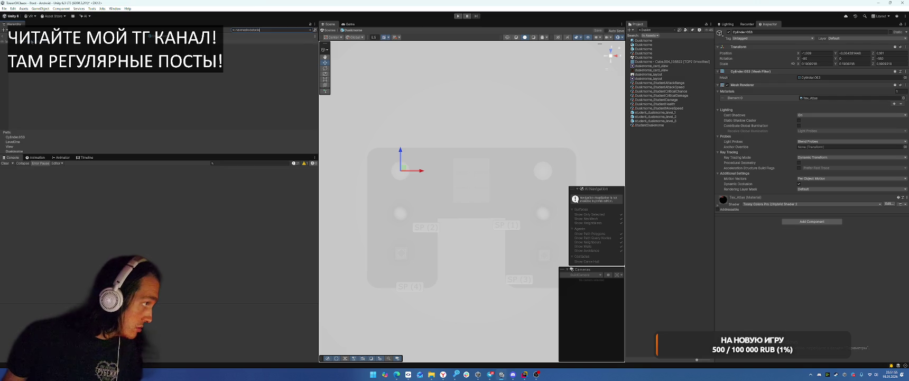
key(Down)
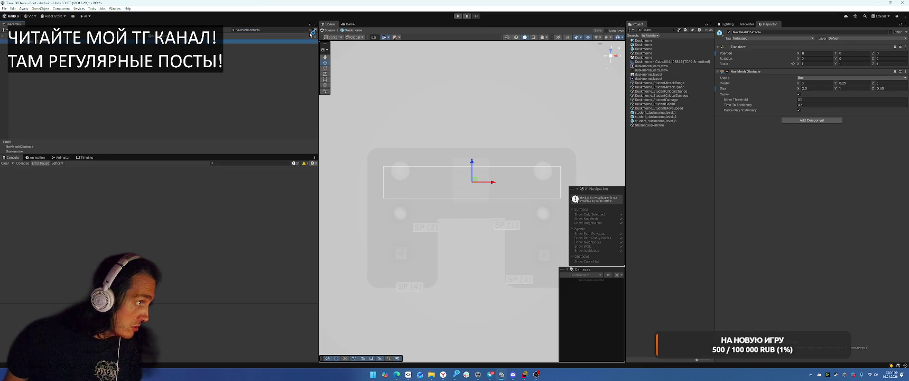
click(310, 31)
drag(467, 176, 480, 94)
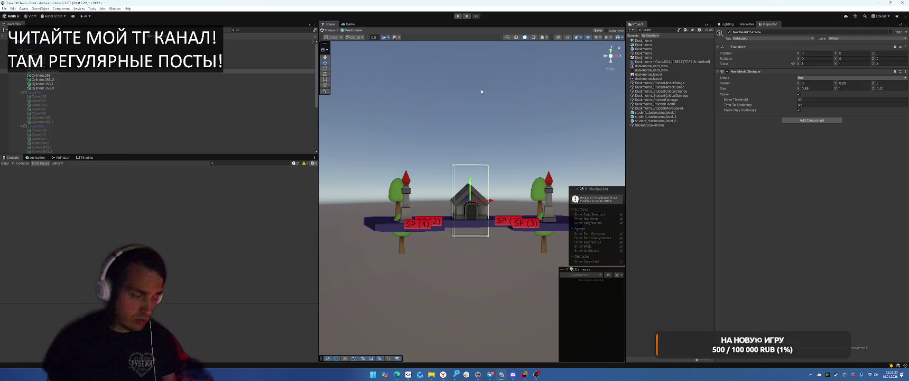
Step: Parent the NavMeshObstacle under LevelTwo and widen its Size X to about 0.82
click(63, 92)
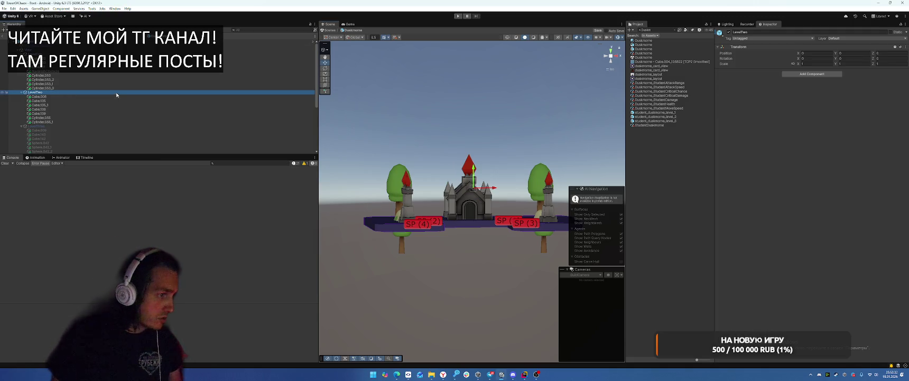
click(55, 110)
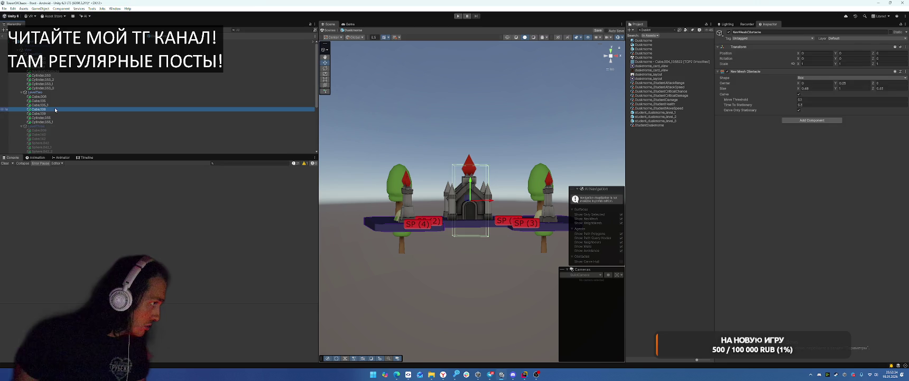
drag(55, 109, 56, 53)
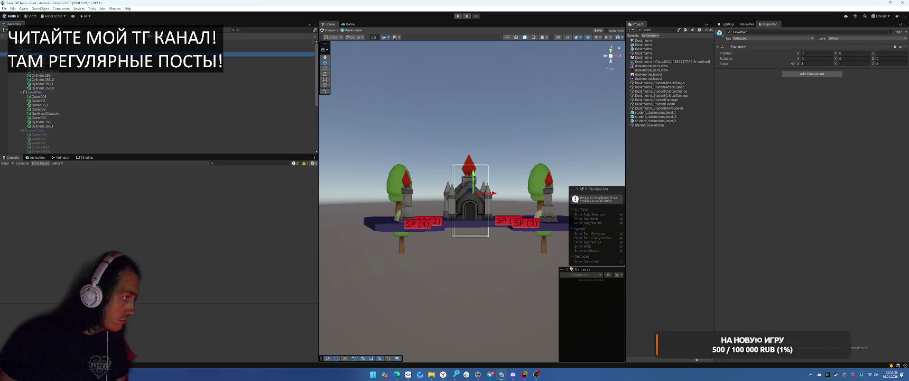
drag(429, 128, 432, 169)
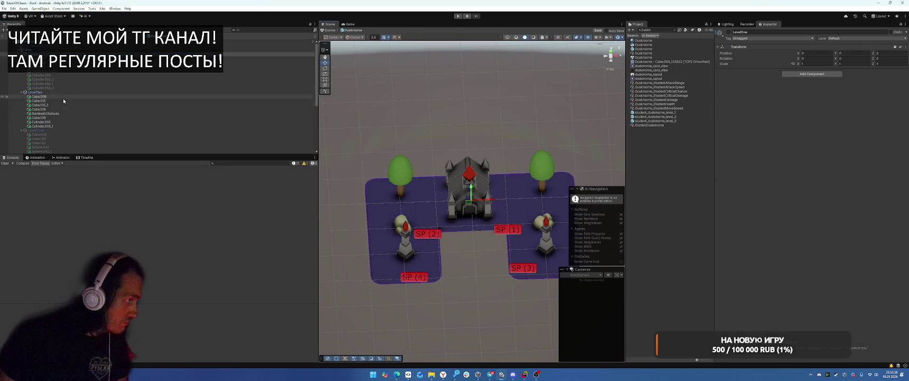
click(61, 113)
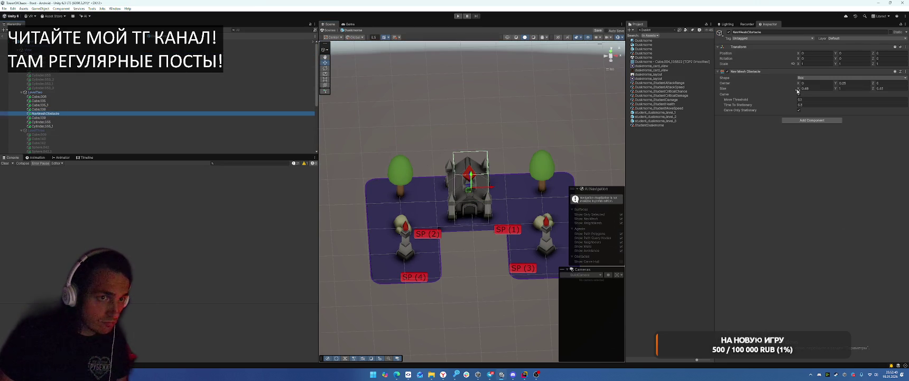
drag(797, 90, 801, 91)
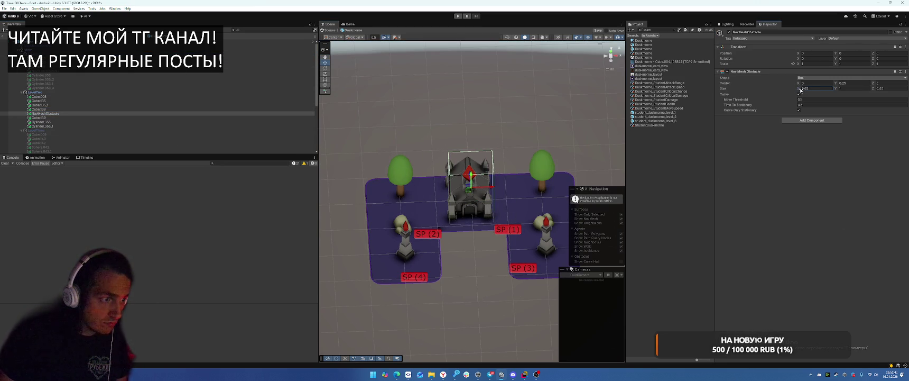
click(611, 59)
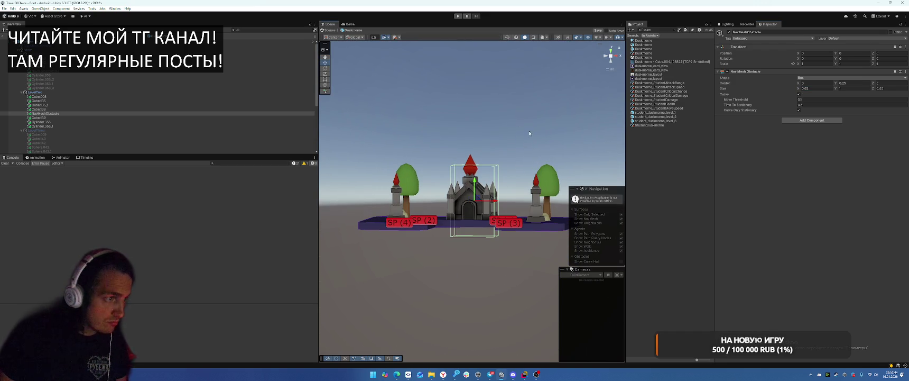
Step: Deactivate LevelTwo, activate LevelThree, and widen LevelThree's NavMeshObstacle on X
click(71, 92)
key(alt+shift+a)
click(53, 130)
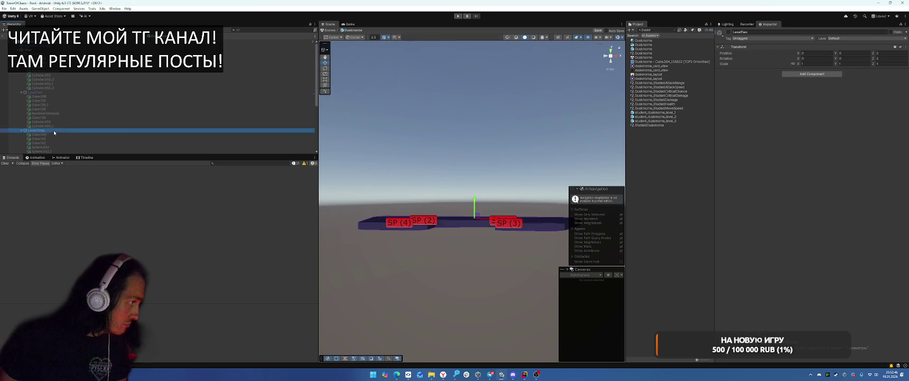
key(alt+shift+a)
scroll(122, 116, down, 3)
click(100, 95)
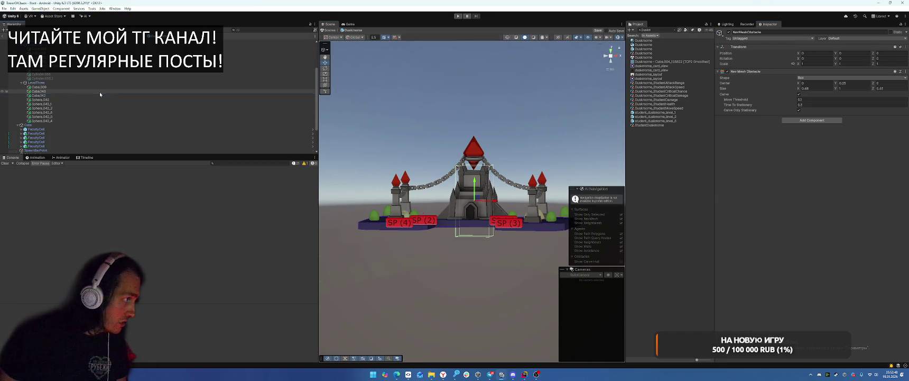
mouse_move(465, 132)
mouse_down()
mouse_move(476, 180)
mouse_move(581, 184)
mouse_up()
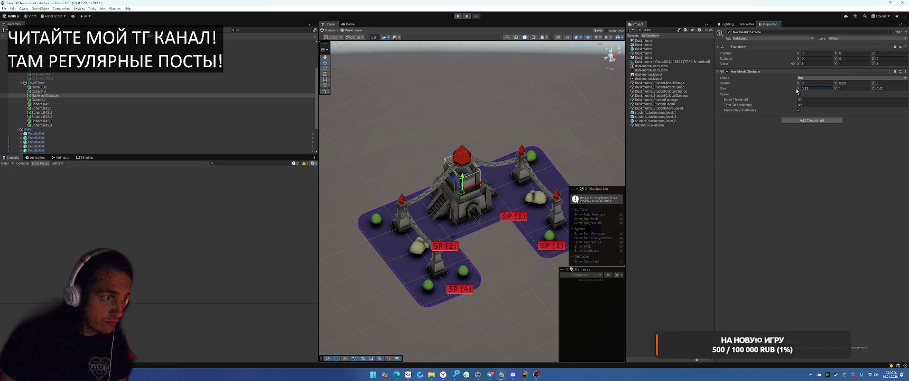
drag(799, 90, 798, 90)
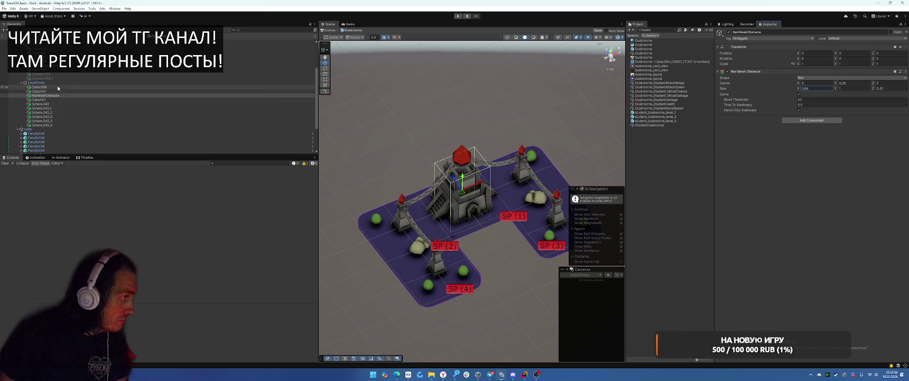
Step: Deactivate LevelThree and make LevelOne active
click(274, 82)
key(alt+shift+a)
scroll(159, 106, up, 3)
click(269, 54)
key(alt+shift+a)
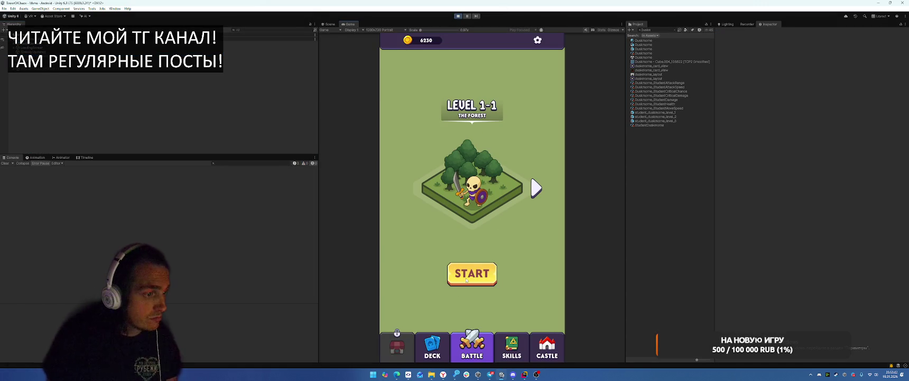
Step: Start Level 1-1 and dig a free slot to expand the build grid
click(466, 279)
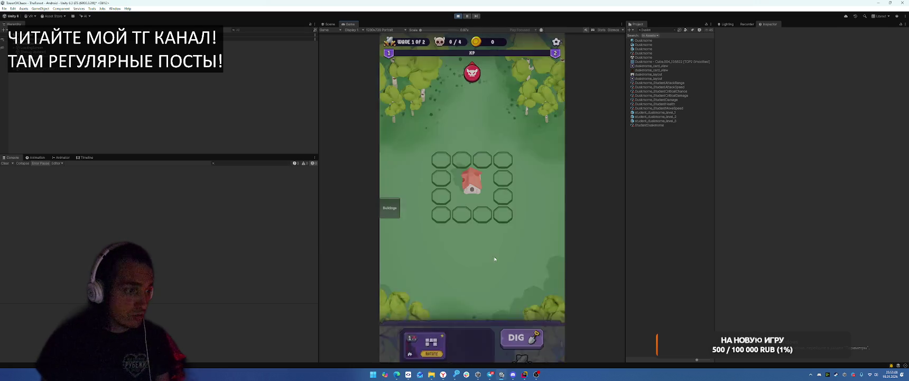
click(522, 294)
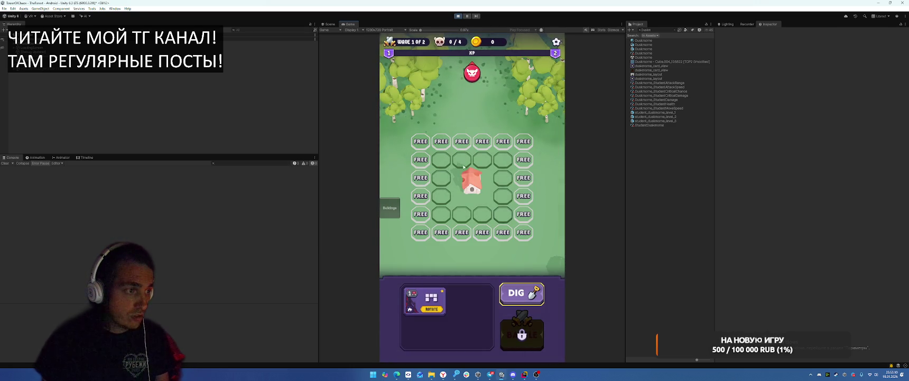
click(509, 231)
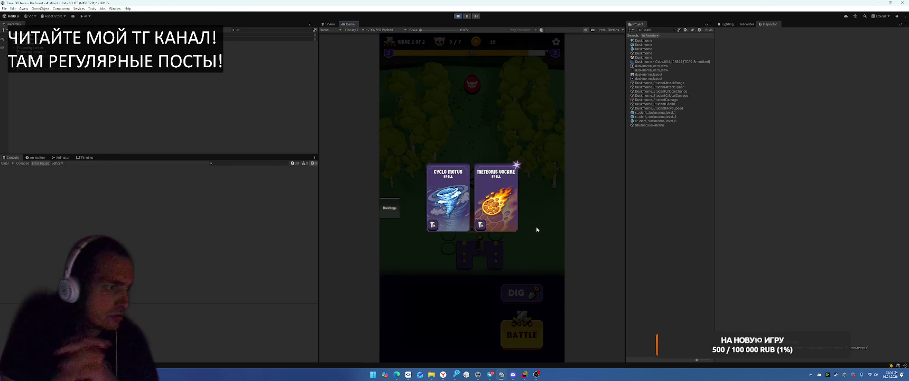
Step: Pick Meteoris Vocare and Duskmorne Faculty, then merge the two Duskmorne buildings into a three-star building
click(505, 210)
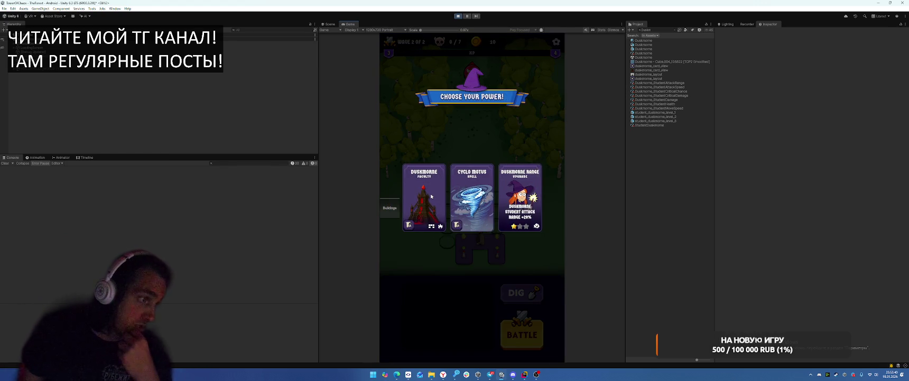
click(431, 196)
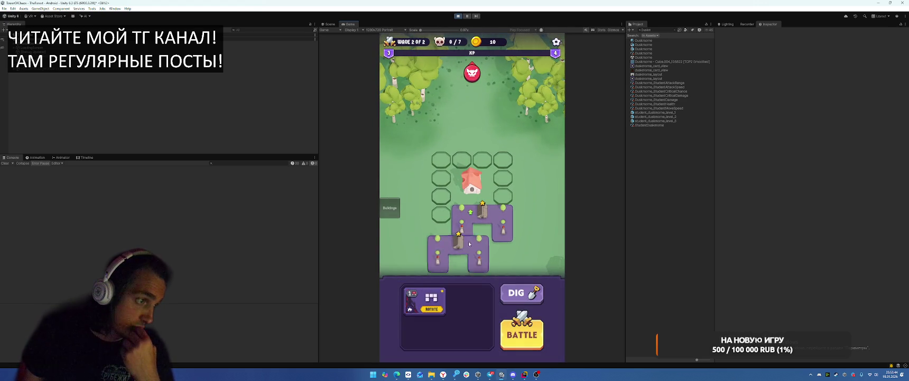
drag(469, 243, 482, 222)
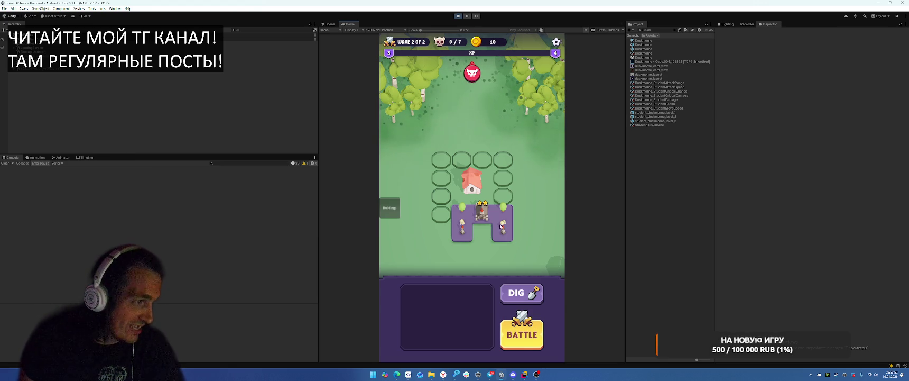
Step: Dig more slots, move the tower building to the top of the grid, and start wave 2
click(522, 293)
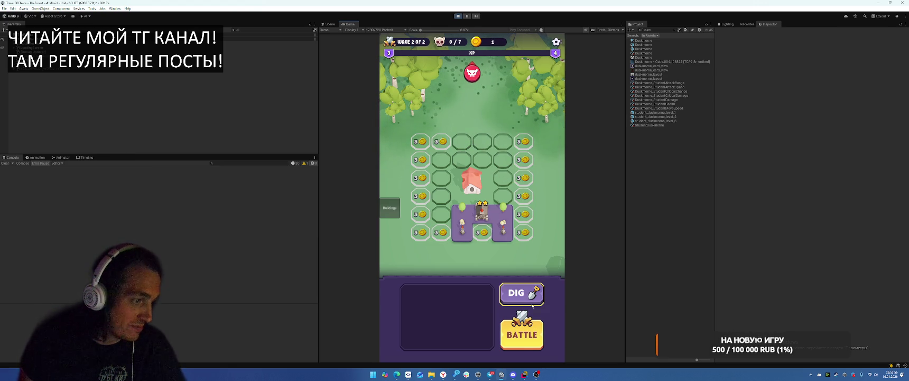
drag(481, 214, 482, 140)
click(528, 332)
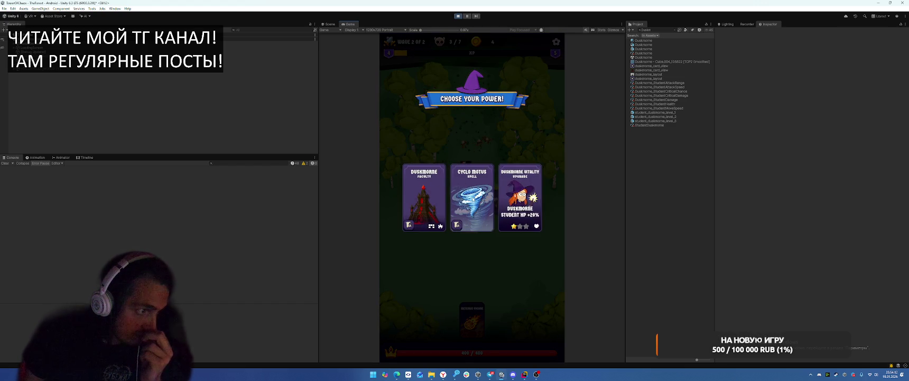
Step: Choose Cyclo Motus, cast spells onto the battlefield, and collect the victory rewards
click(476, 211)
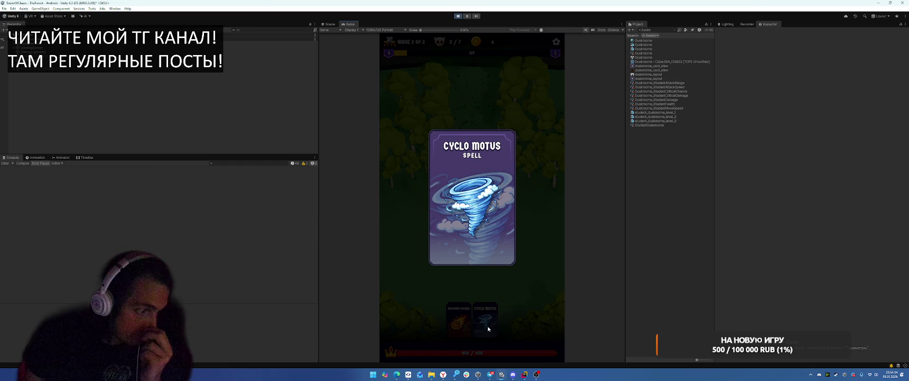
click(490, 305)
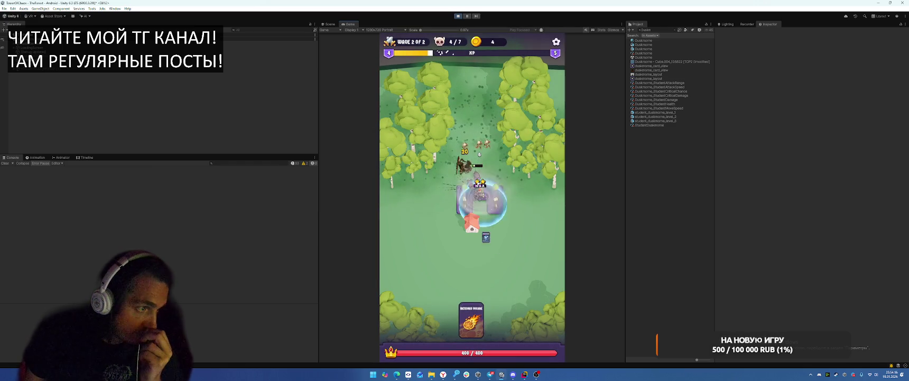
drag(459, 320, 473, 135)
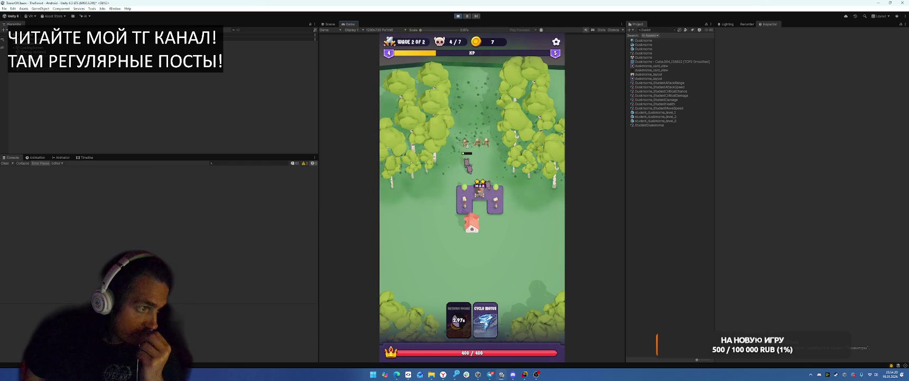
drag(485, 320, 491, 264)
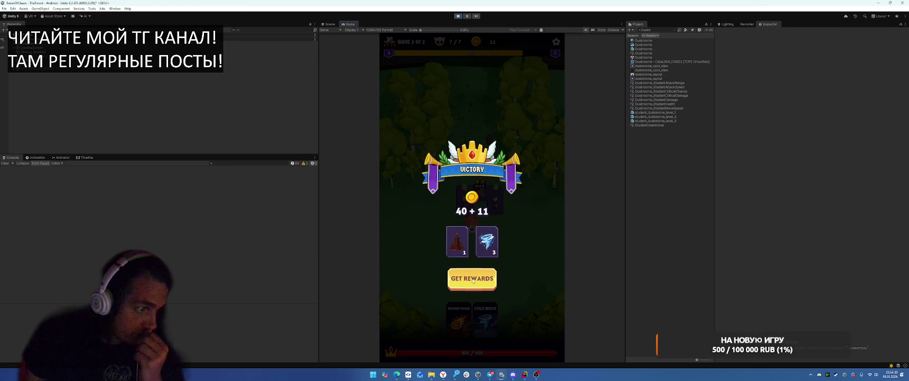
click(473, 280)
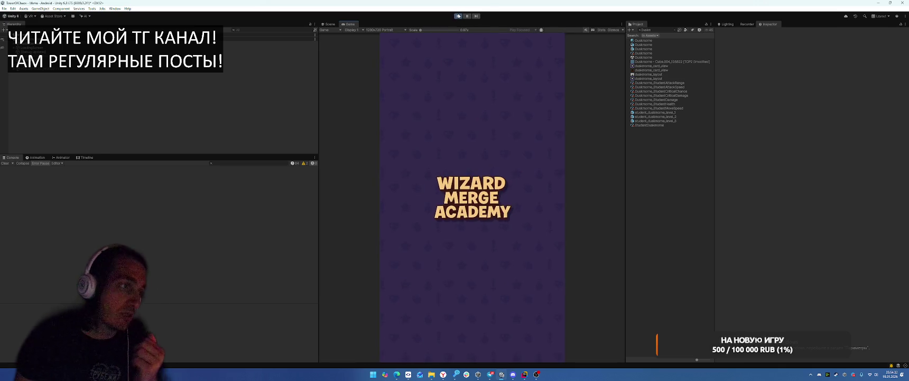
Step: Exit Play mode to return to the Unity editor
click(457, 16)
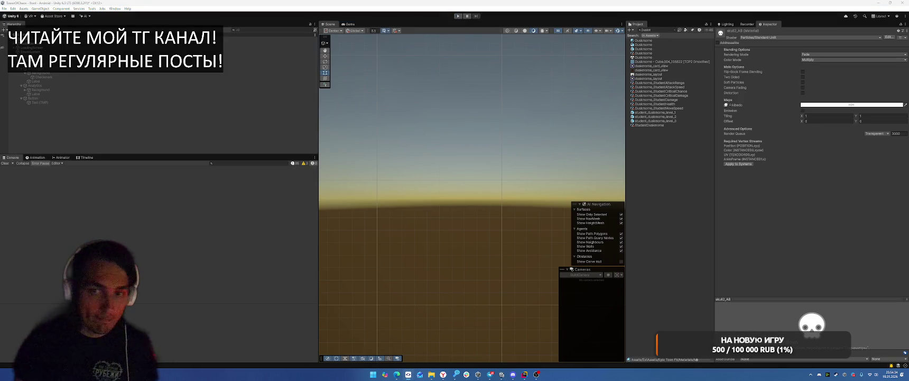